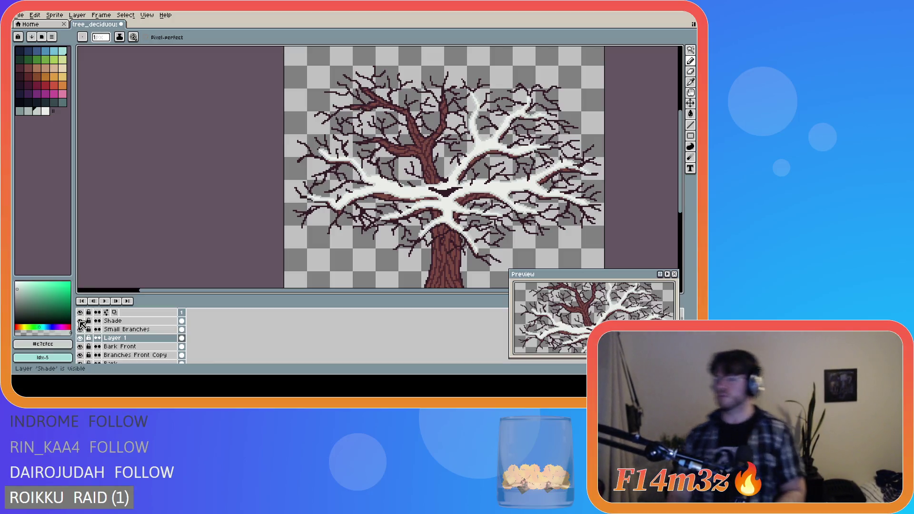
Hide the Shade and Small Branches layers, pick the pale grey outline colour, and return to the Pencil
{"action": "left_click", "coordinate": [81, 322]}
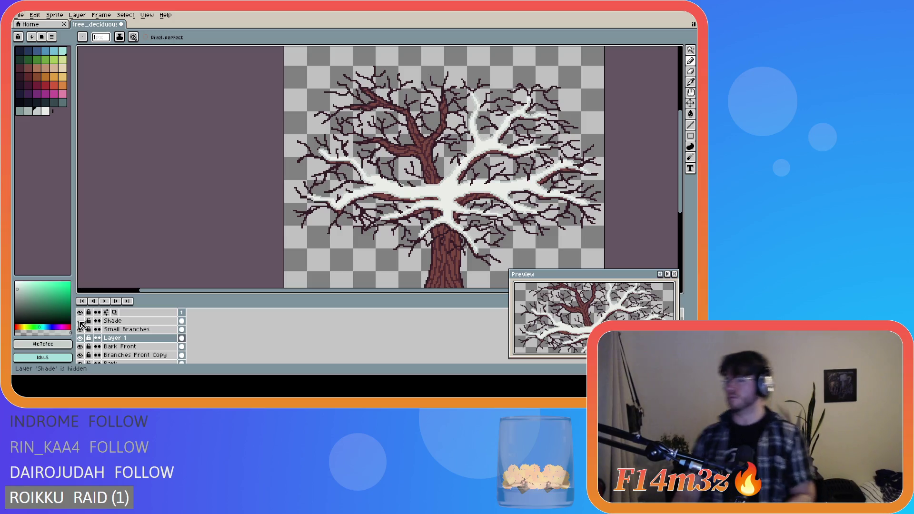
{"action": "left_click", "coordinate": [80, 330]}
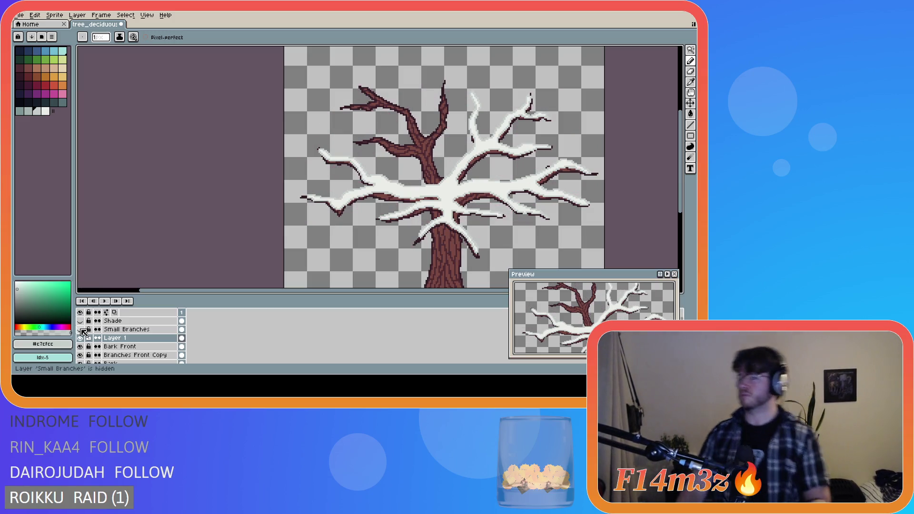
{"action": "key", "text": "i"}
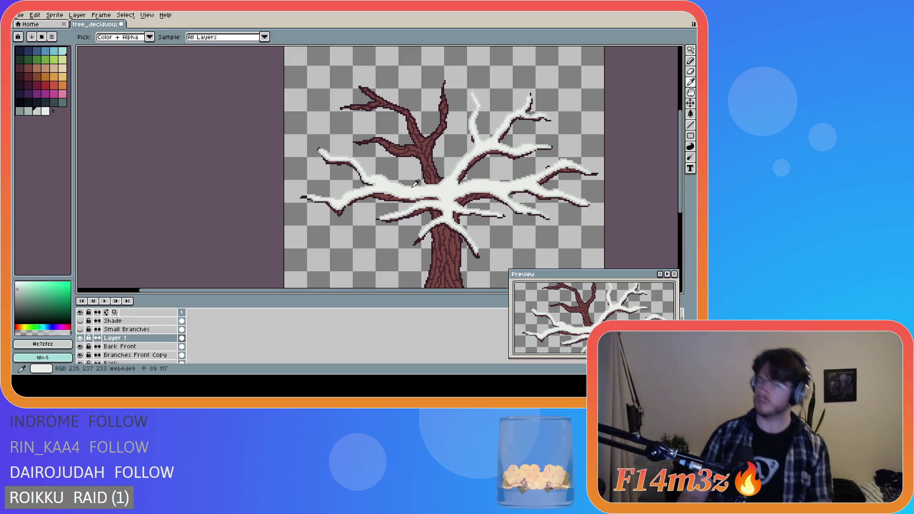
{"action": "left_click", "coordinate": [414, 186]}
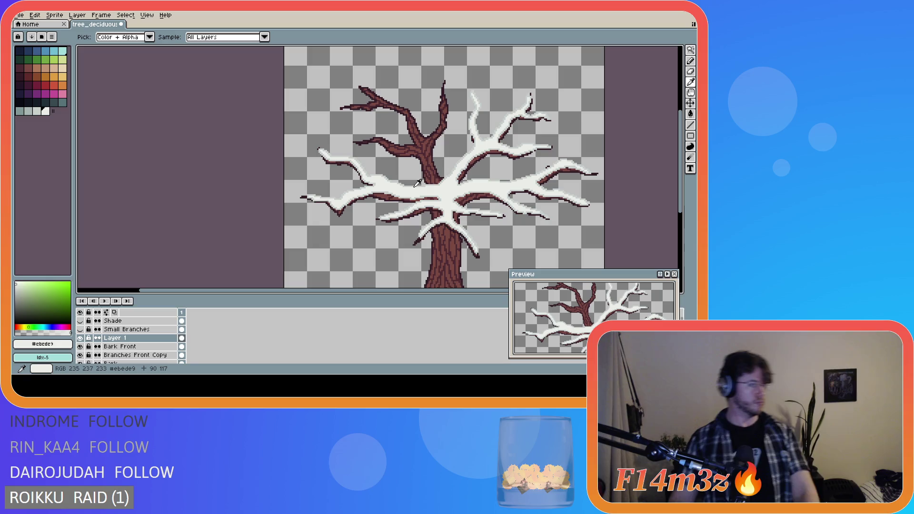
{"action": "left_click", "coordinate": [438, 184]}
{"action": "key", "text": "b"}
{"action": "scroll", "coordinate": [438, 185], "scroll_direction": "up", "scroll_amount": 2}
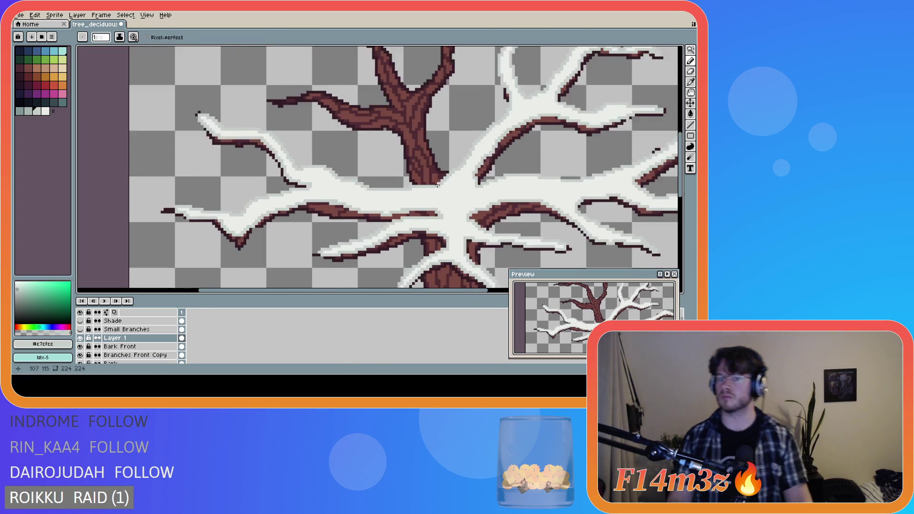
Draw a pale grey outline along the left main branch and down both trunk sides
{"action": "scroll", "coordinate": [595, 203], "scroll_direction": "up", "scroll_amount": 1}
{"action": "scroll", "coordinate": [657, 205], "scroll_direction": "down", "scroll_amount": 1}
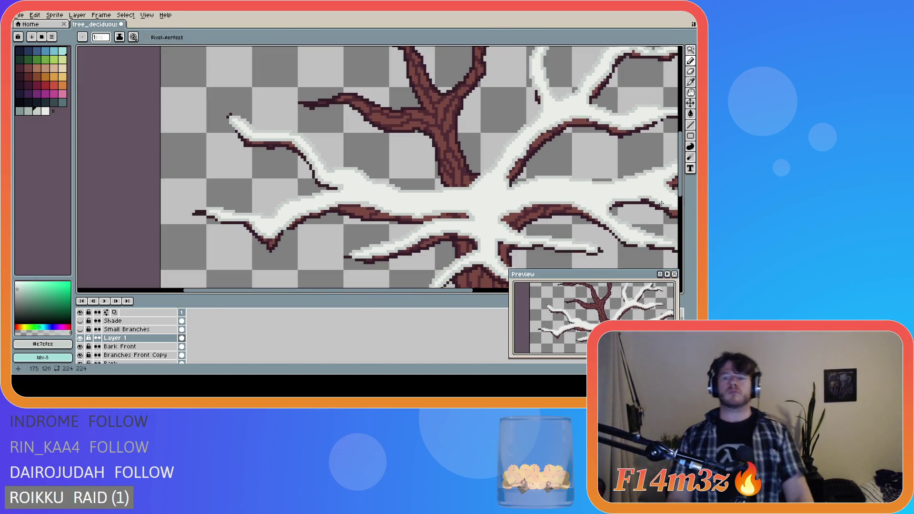
{"action": "left_click_drag", "start_coordinate": [680, 189], "coordinate": [685, 168]}
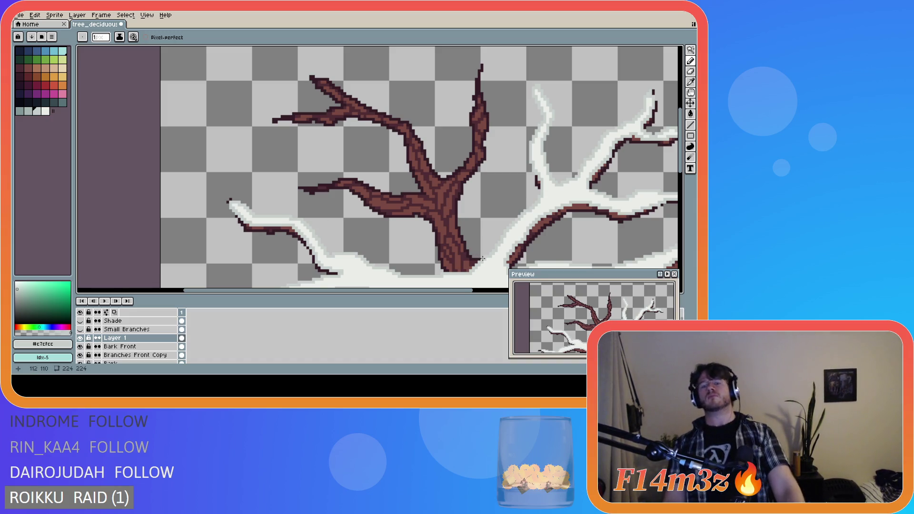
{"action": "mouse_move", "coordinate": [482, 259]}
{"action": "left_mouse_down"}
{"action": "mouse_move", "coordinate": [458, 217]}
{"action": "mouse_move", "coordinate": [488, 138]}
{"action": "mouse_move", "coordinate": [484, 72]}
{"action": "mouse_move", "coordinate": [472, 87]}
{"action": "mouse_move", "coordinate": [478, 143]}
{"action": "mouse_move", "coordinate": [443, 180]}
{"action": "mouse_move", "coordinate": [394, 113]}
{"action": "mouse_move", "coordinate": [318, 75]}
{"action": "mouse_move", "coordinate": [344, 98]}
{"action": "mouse_move", "coordinate": [269, 118]}
{"action": "mouse_move", "coordinate": [388, 124]}
{"action": "mouse_move", "coordinate": [408, 144]}
{"action": "mouse_move", "coordinate": [423, 184]}
{"action": "mouse_move", "coordinate": [403, 194]}
{"action": "mouse_move", "coordinate": [346, 173]}
{"action": "mouse_move", "coordinate": [301, 187]}
{"action": "mouse_move", "coordinate": [366, 189]}
{"action": "mouse_move", "coordinate": [415, 211]}
{"action": "mouse_move", "coordinate": [432, 222]}
{"action": "mouse_move", "coordinate": [446, 272]}
{"action": "mouse_move", "coordinate": [452, 266]}
{"action": "left_mouse_up"}
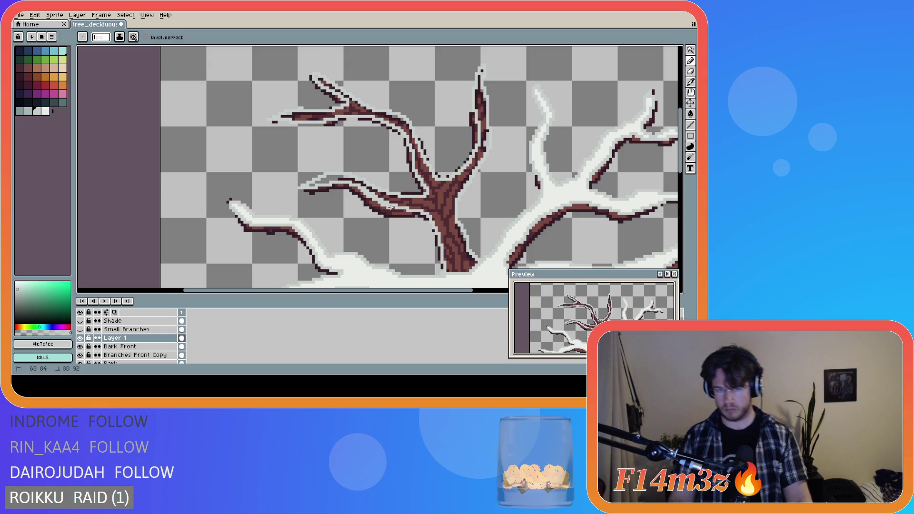
{"action": "key", "text": "ctrl+a"}
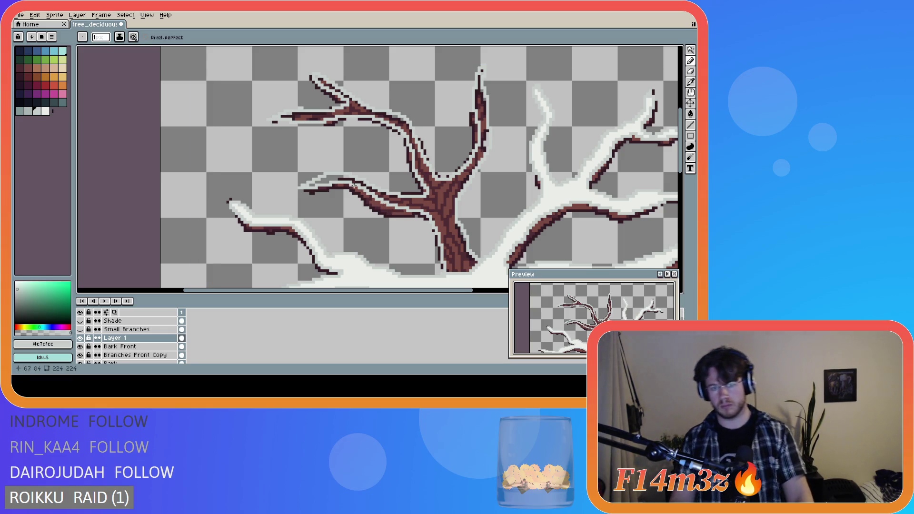
Draw a straight dark line under the long left branch with the Line tool
{"action": "key", "text": "l"}
{"action": "mouse_move", "coordinate": [355, 185]}
{"action": "left_mouse_down"}
{"action": "mouse_move", "coordinate": [388, 206]}
{"action": "mouse_move", "coordinate": [365, 190]}
{"action": "left_mouse_up"}
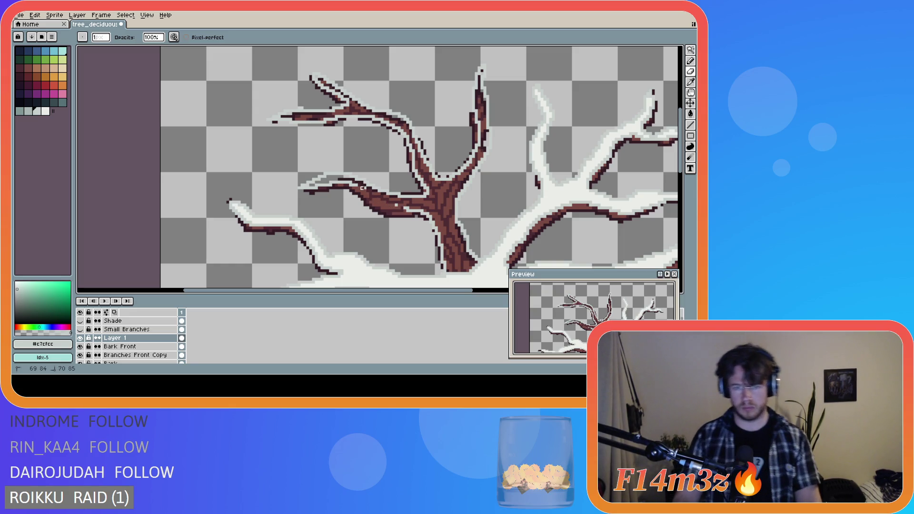
{"action": "left_click_drag", "start_coordinate": [380, 196], "coordinate": [397, 204]}
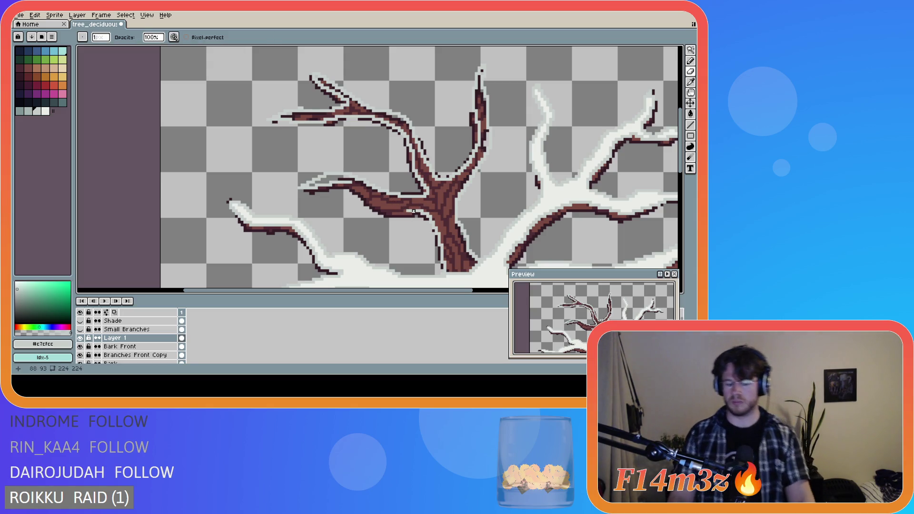
{"action": "key", "text": "shift"}
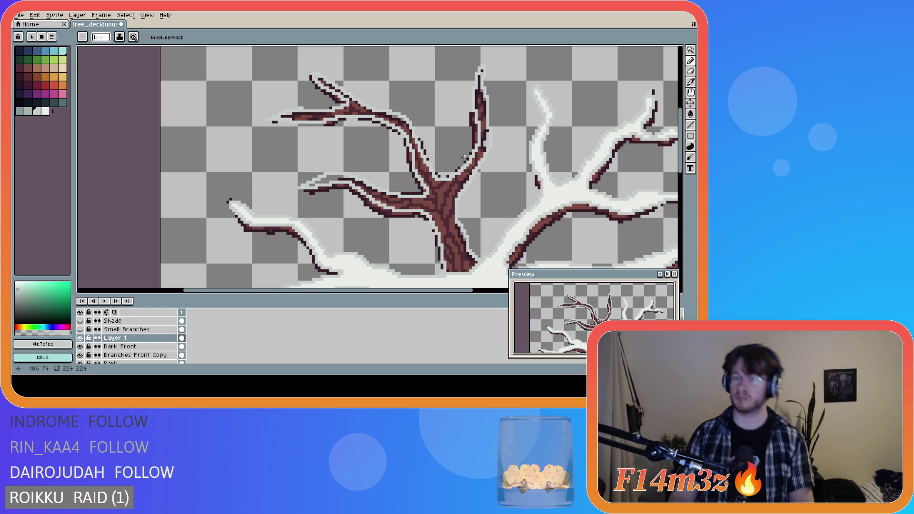
Repaint the top of the tall middle branch slim with a pale outline, comparing via undo/redo
{"action": "key", "text": "m"}
{"action": "mouse_move", "coordinate": [444, 58]}
{"action": "left_mouse_down"}
{"action": "mouse_move", "coordinate": [478, 152]}
{"action": "mouse_move", "coordinate": [496, 172]}
{"action": "mouse_move", "coordinate": [463, 185]}
{"action": "left_mouse_up"}
{"action": "left_click", "coordinate": [499, 196]}
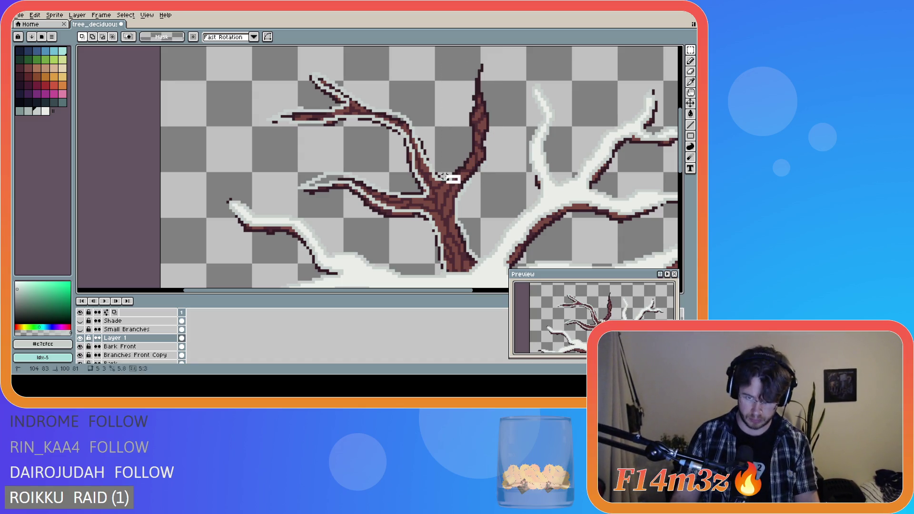
{"action": "key", "text": "ctrl+d"}
{"action": "key", "text": "b"}
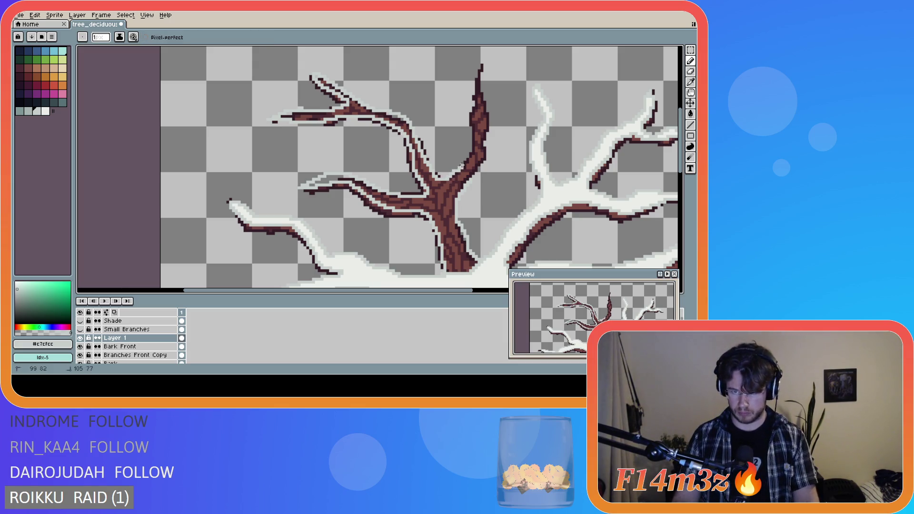
{"action": "mouse_move", "coordinate": [470, 109]}
{"action": "left_mouse_down"}
{"action": "mouse_move", "coordinate": [481, 64]}
{"action": "mouse_move", "coordinate": [481, 161]}
{"action": "mouse_move", "coordinate": [453, 192]}
{"action": "left_mouse_up"}
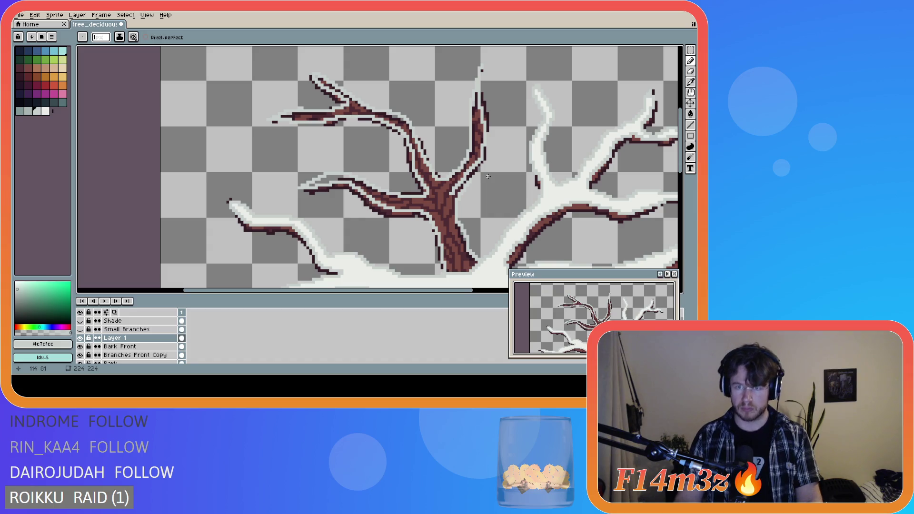
{"action": "key", "text": "ctrl+z"}
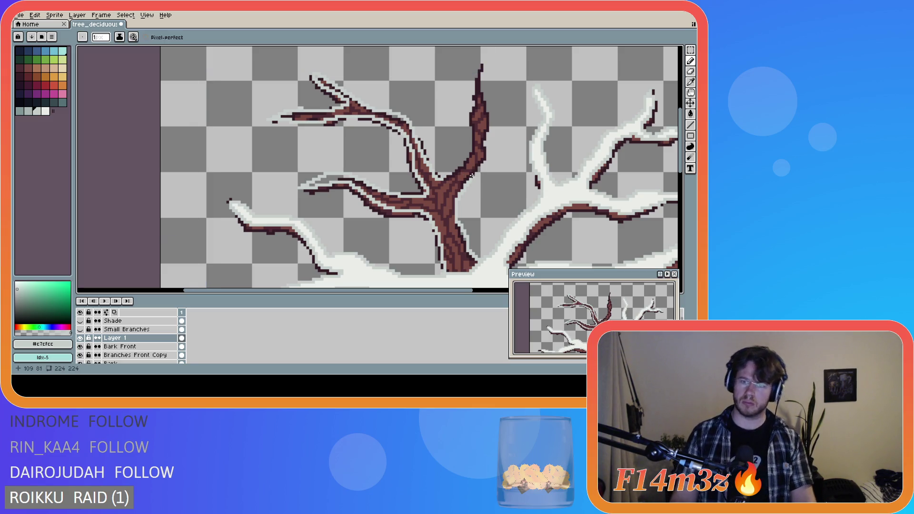
{"action": "key", "text": "ctrl+y"}
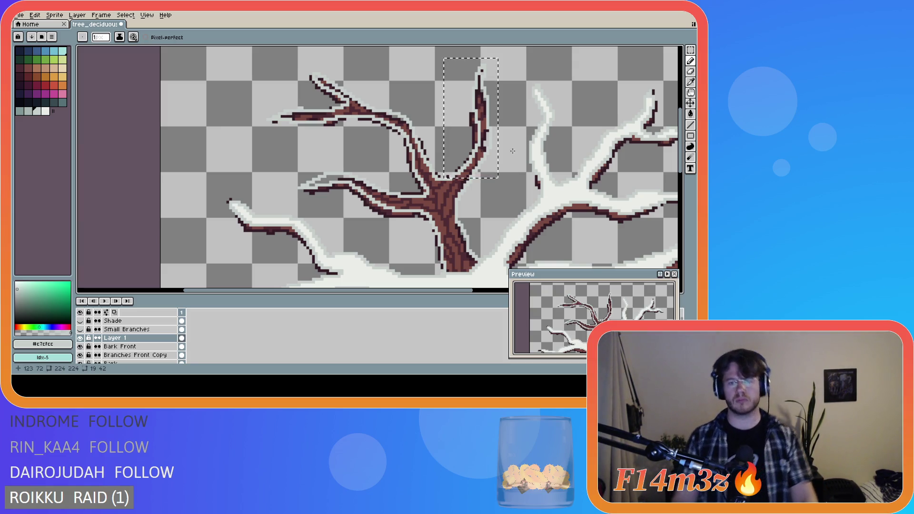
Clear the selection and redraw the tall middle branch thicker in dark brown along the trunk edge
{"action": "key", "text": "v"}
{"action": "key", "text": "b"}
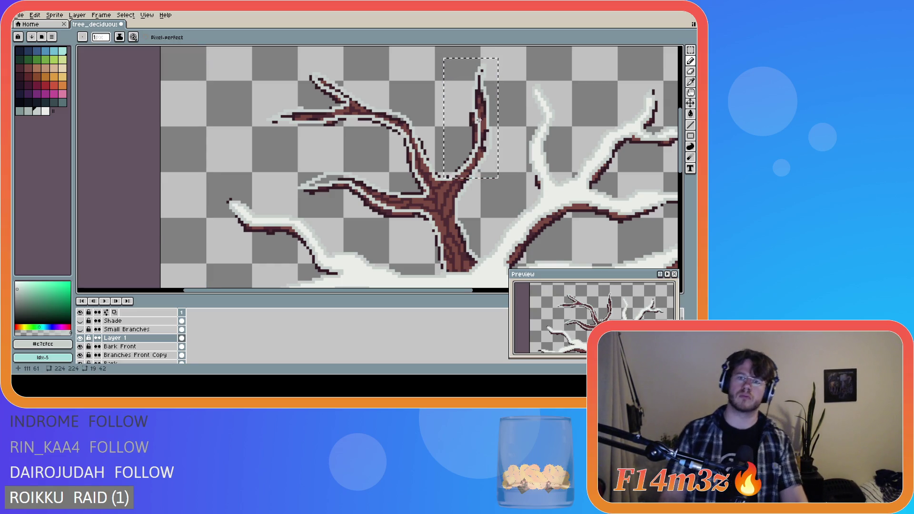
{"action": "key", "text": "m"}
{"action": "left_click", "coordinate": [510, 139]}
{"action": "mouse_move", "coordinate": [505, 162]}
{"action": "left_mouse_down"}
{"action": "mouse_move", "coordinate": [456, 137]}
{"action": "mouse_move", "coordinate": [505, 167]}
{"action": "left_mouse_up"}
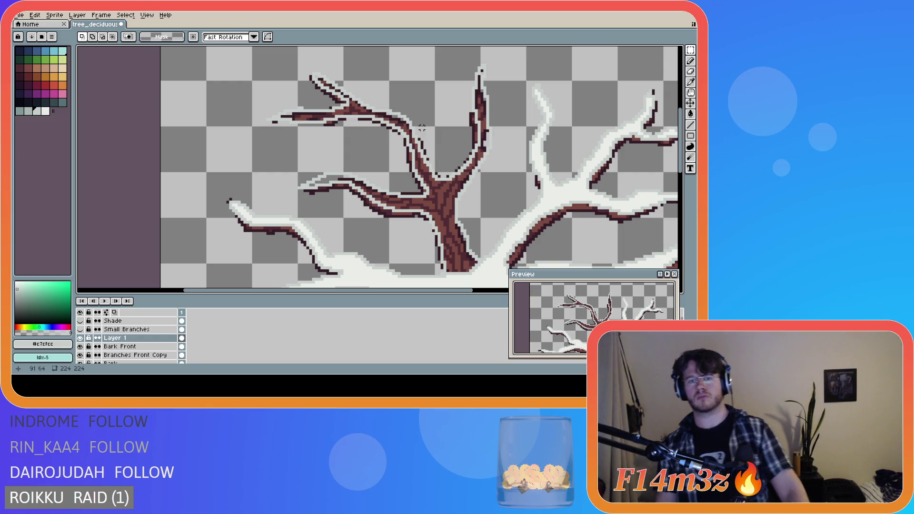
{"action": "key", "text": "b"}
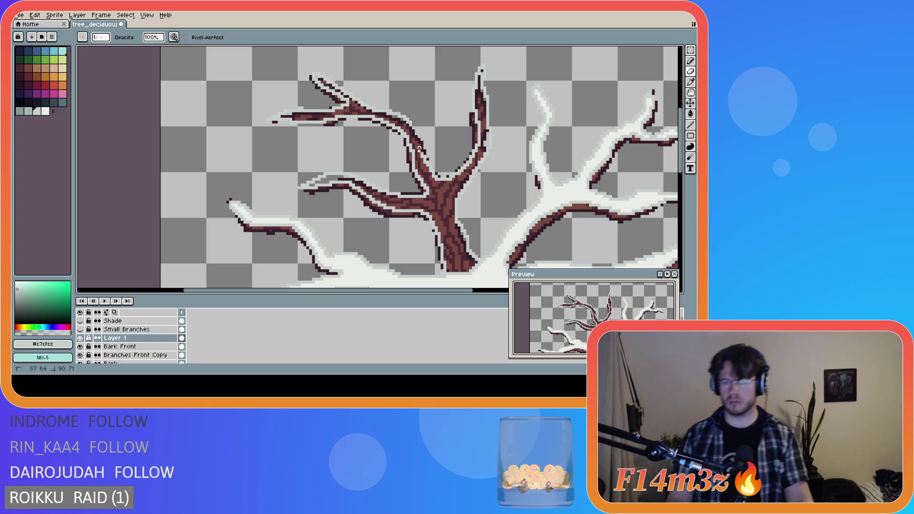
{"action": "mouse_move", "coordinate": [427, 166]}
{"action": "left_mouse_down"}
{"action": "mouse_move", "coordinate": [443, 181]}
{"action": "mouse_move", "coordinate": [465, 165]}
{"action": "mouse_move", "coordinate": [482, 136]}
{"action": "mouse_move", "coordinate": [474, 106]}
{"action": "left_mouse_up"}
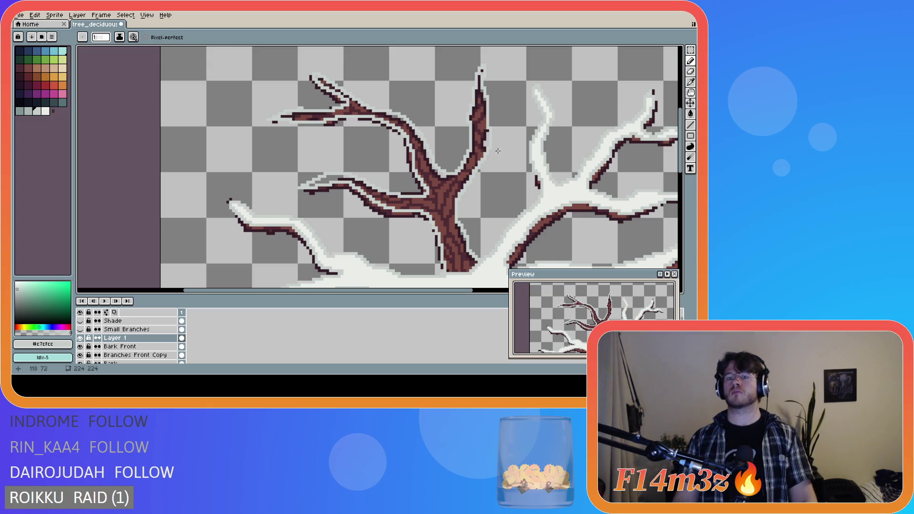
Draw dark bark lines along the tall branch and up the trunk's right edge
{"action": "key", "text": "b"}
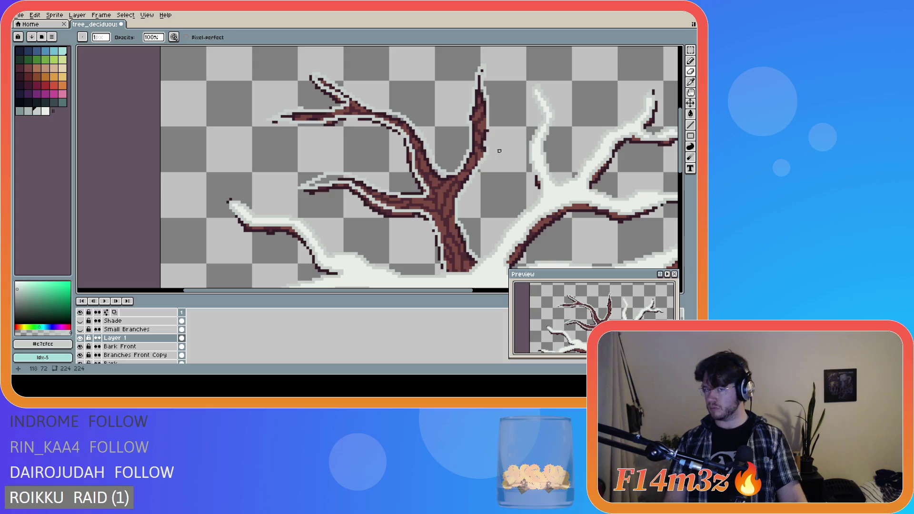
{"action": "left_click", "coordinate": [491, 145]}
{"action": "left_click_drag", "start_coordinate": [483, 159], "coordinate": [468, 177]}
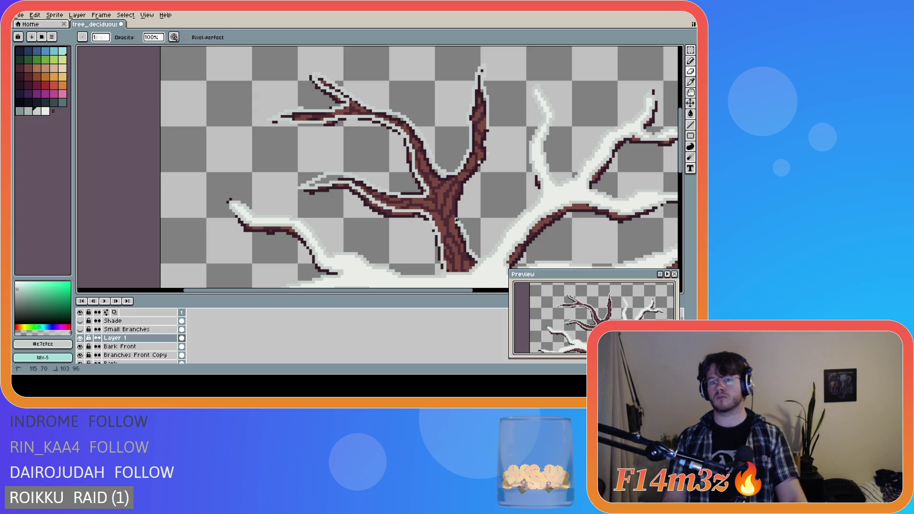
{"action": "left_click_drag", "start_coordinate": [460, 222], "coordinate": [508, 168]}
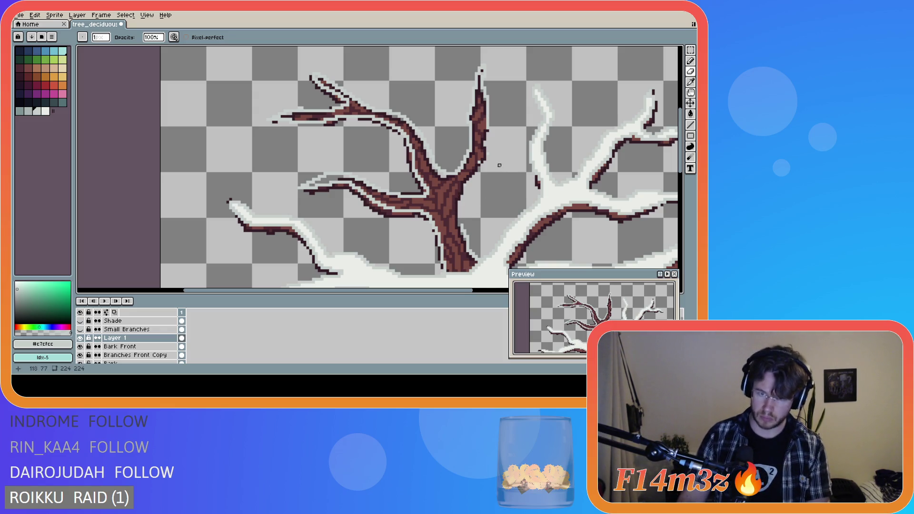
{"action": "left_click_drag", "start_coordinate": [476, 168], "coordinate": [477, 168]}
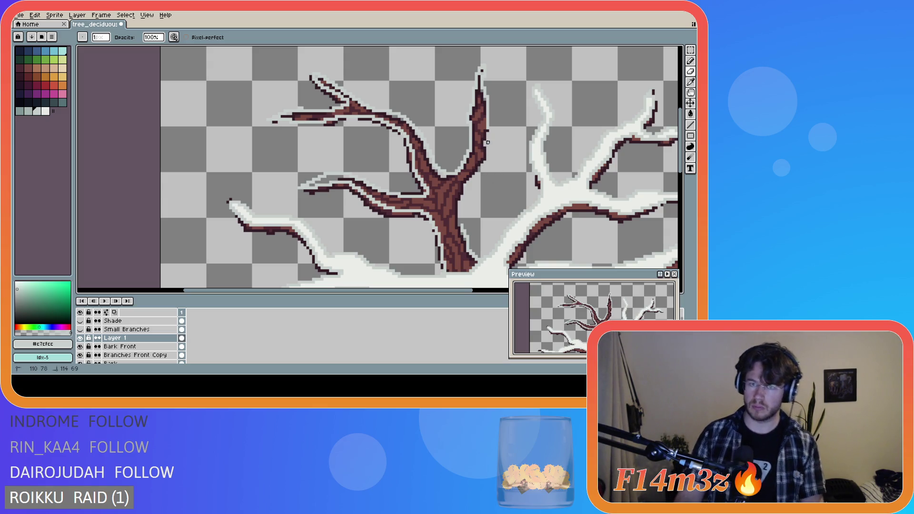
{"action": "mouse_move", "coordinate": [487, 141]}
{"action": "left_mouse_down"}
{"action": "mouse_move", "coordinate": [486, 86]}
{"action": "mouse_move", "coordinate": [488, 108]}
{"action": "left_mouse_up"}
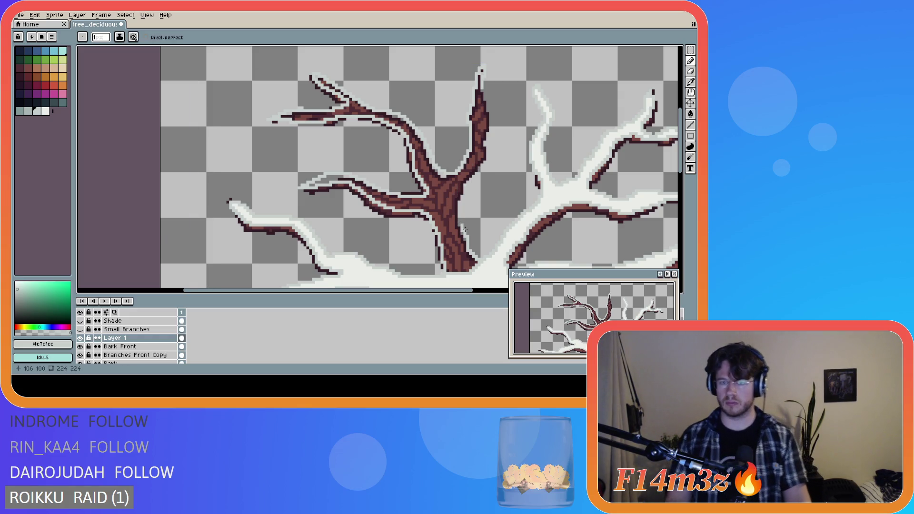
{"action": "mouse_move", "coordinate": [462, 227]}
{"action": "left_mouse_down"}
{"action": "mouse_move", "coordinate": [457, 209]}
{"action": "mouse_move", "coordinate": [480, 139]}
{"action": "mouse_move", "coordinate": [482, 87]}
{"action": "left_mouse_up"}
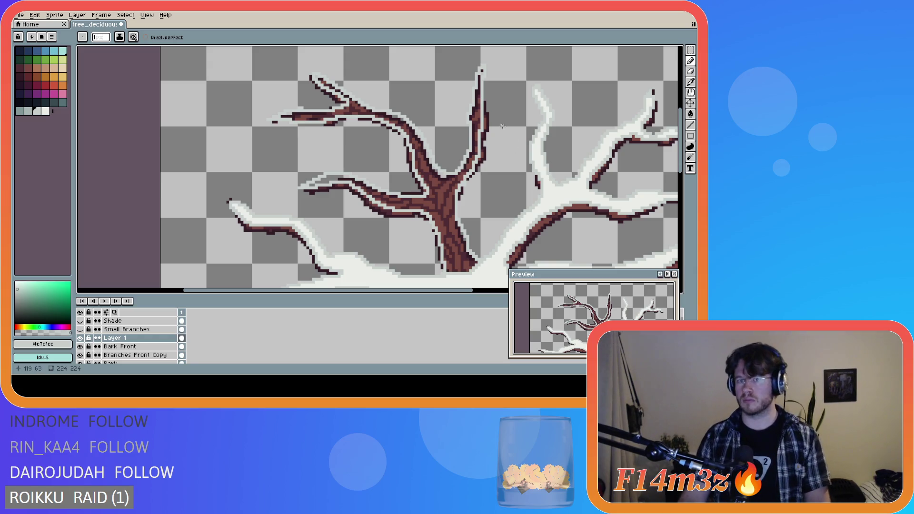
Erase the topmost pixel and redraw pixels at the central branch tip
{"action": "key", "text": "e"}
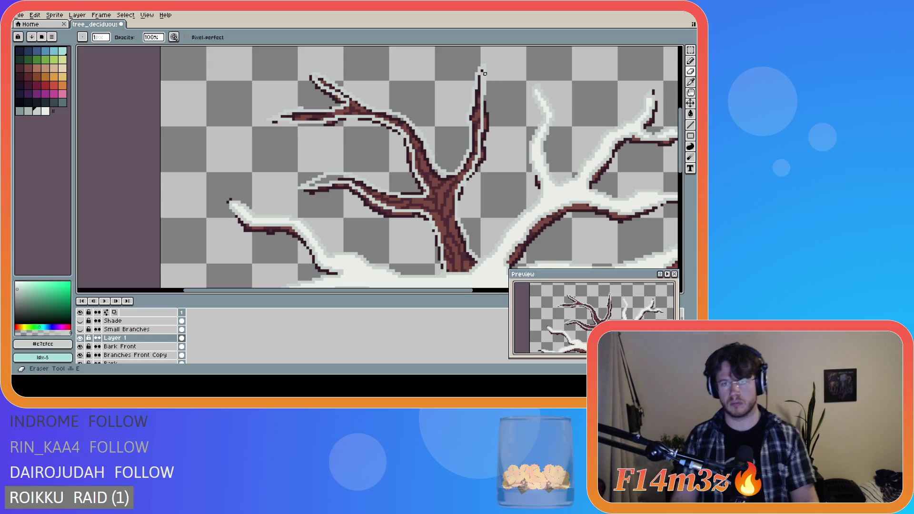
{"action": "left_click", "coordinate": [482, 88]}
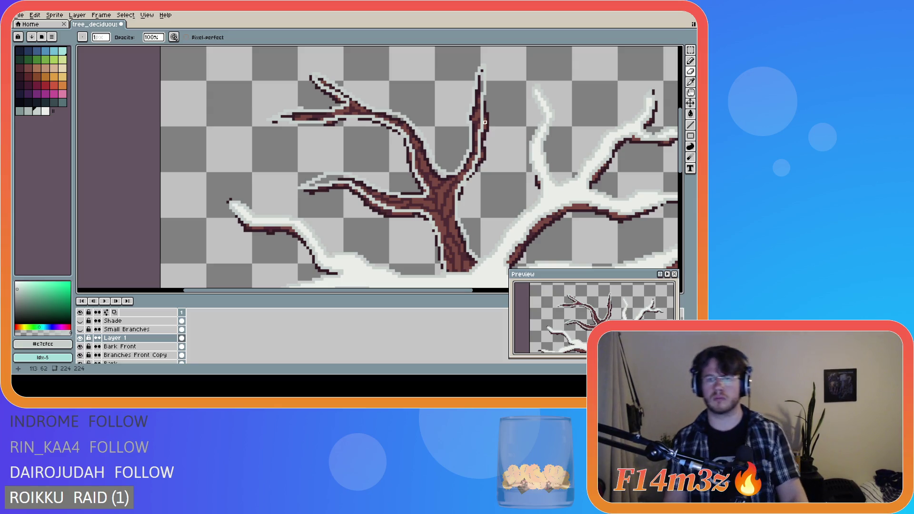
{"action": "key", "text": "b"}
{"action": "key", "text": "ctrl+a"}
{"action": "key", "text": "ctrl+d"}
{"action": "left_click_drag", "start_coordinate": [485, 112], "coordinate": [484, 117]}
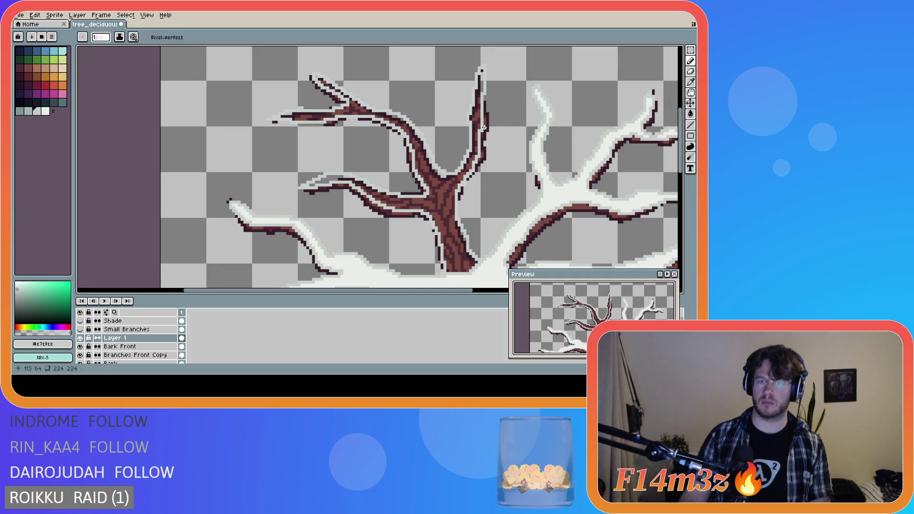
{"action": "left_click_drag", "start_coordinate": [485, 125], "coordinate": [483, 107]}
Erase stray light pixels, draw a thin tapered tip, and begin filling branches with white
{"action": "key", "text": "e"}
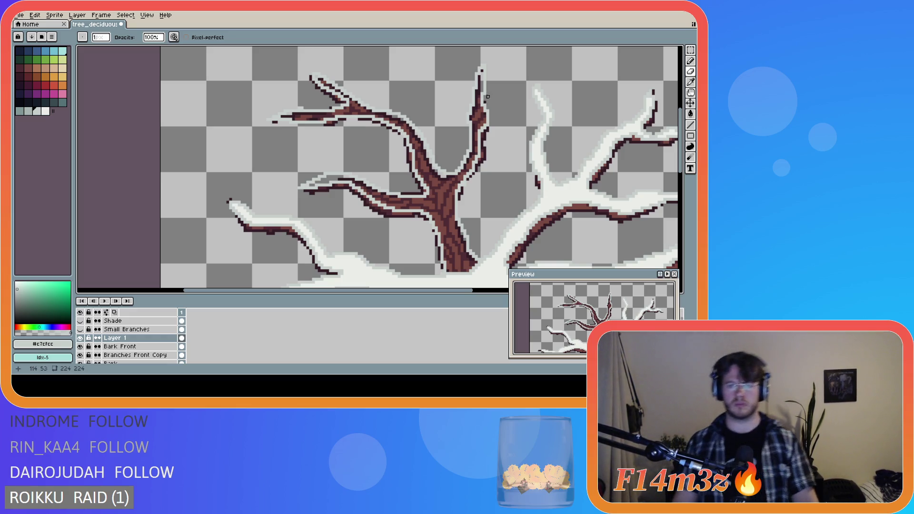
{"action": "left_click_drag", "start_coordinate": [485, 87], "coordinate": [488, 62]}
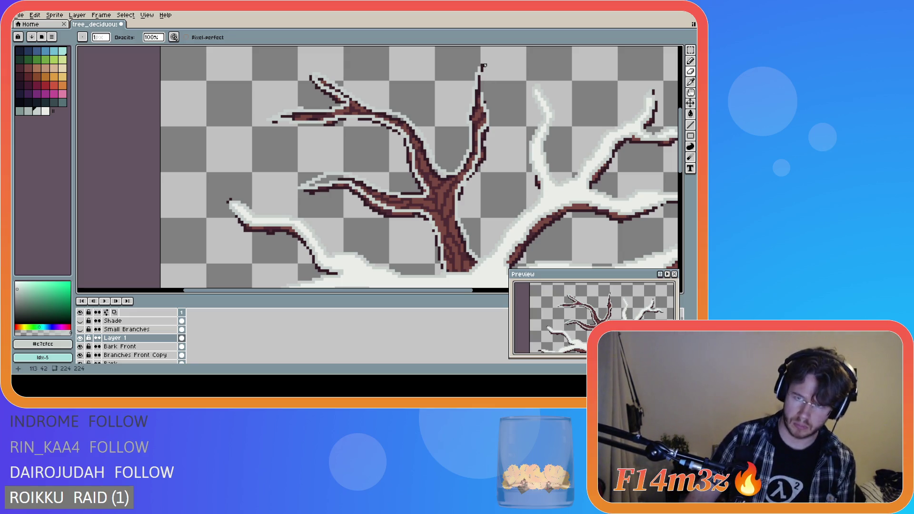
{"action": "left_click_drag", "start_coordinate": [483, 74], "coordinate": [478, 74]}
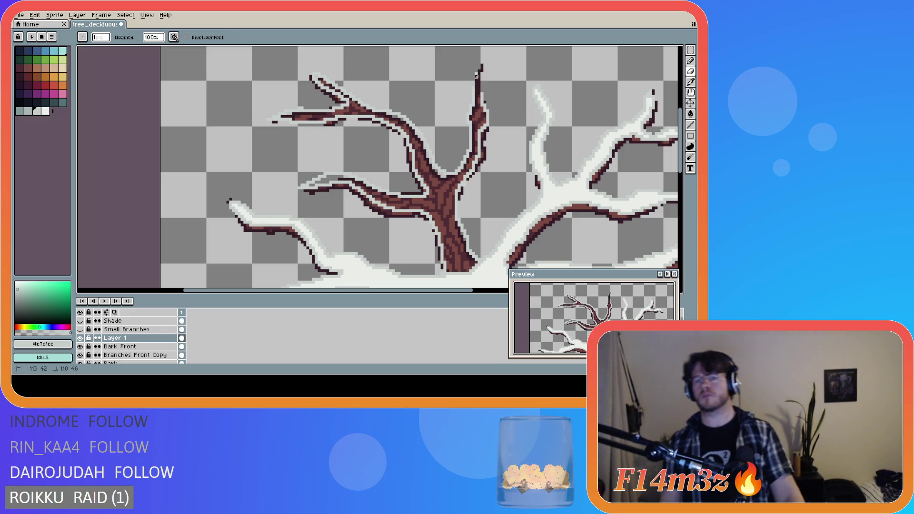
{"action": "key", "text": "e"}
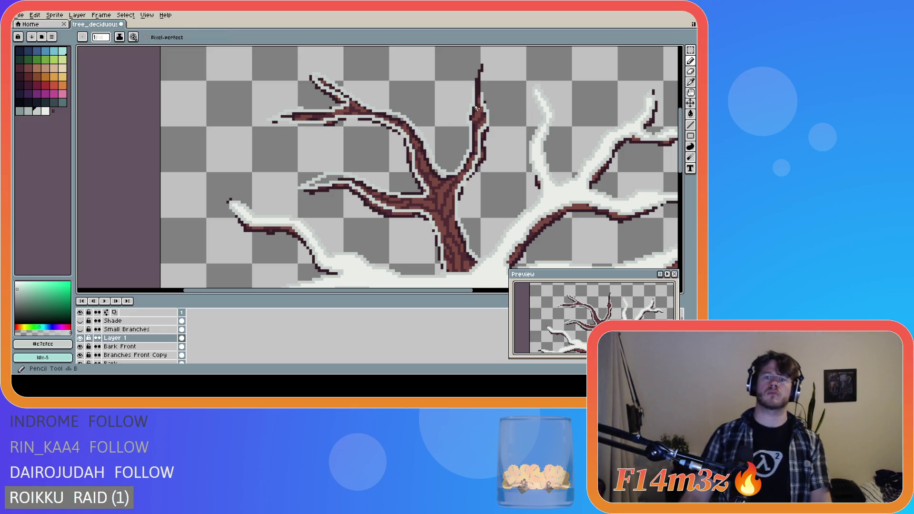
{"action": "mouse_move", "coordinate": [481, 94]}
{"action": "left_mouse_down"}
{"action": "mouse_move", "coordinate": [480, 71]}
{"action": "mouse_move", "coordinate": [473, 93]}
{"action": "mouse_move", "coordinate": [476, 76]}
{"action": "left_mouse_up"}
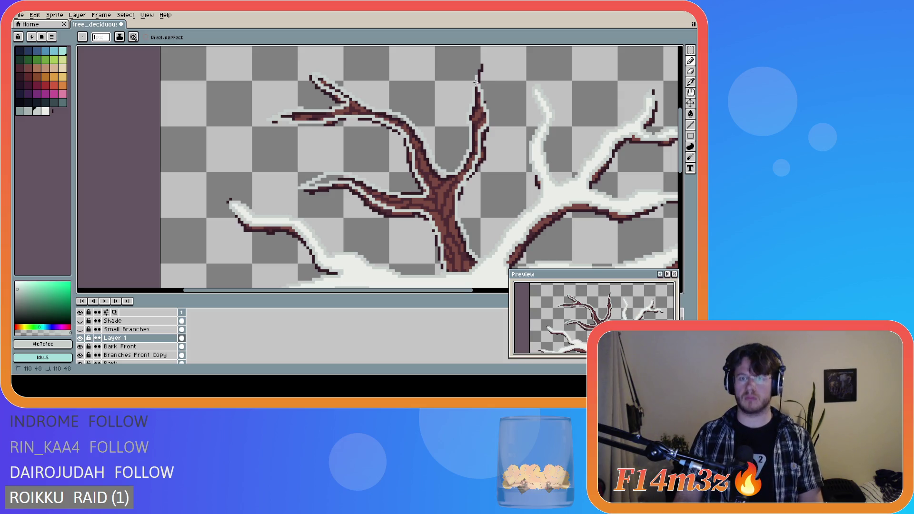
{"action": "left_click_drag", "start_coordinate": [481, 97], "coordinate": [478, 79]}
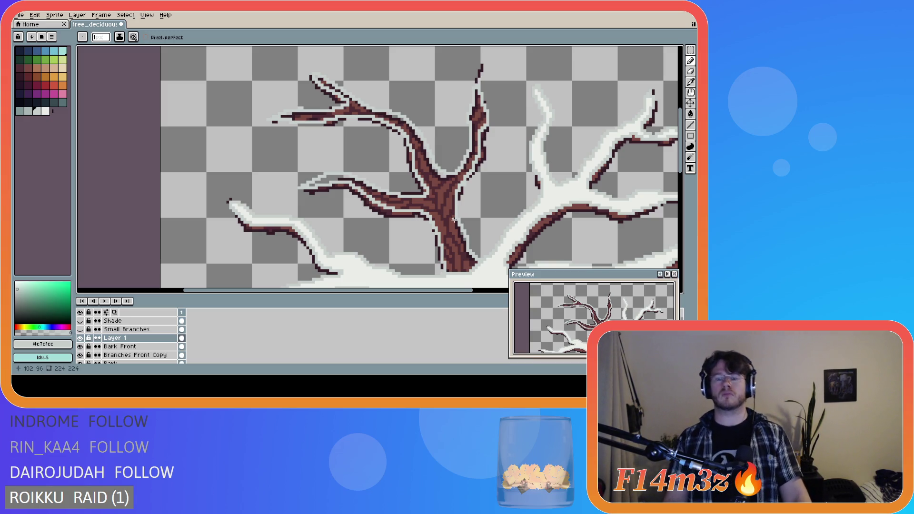
{"action": "key", "text": "g"}
{"action": "left_click", "coordinate": [464, 278], "text": "alt"}
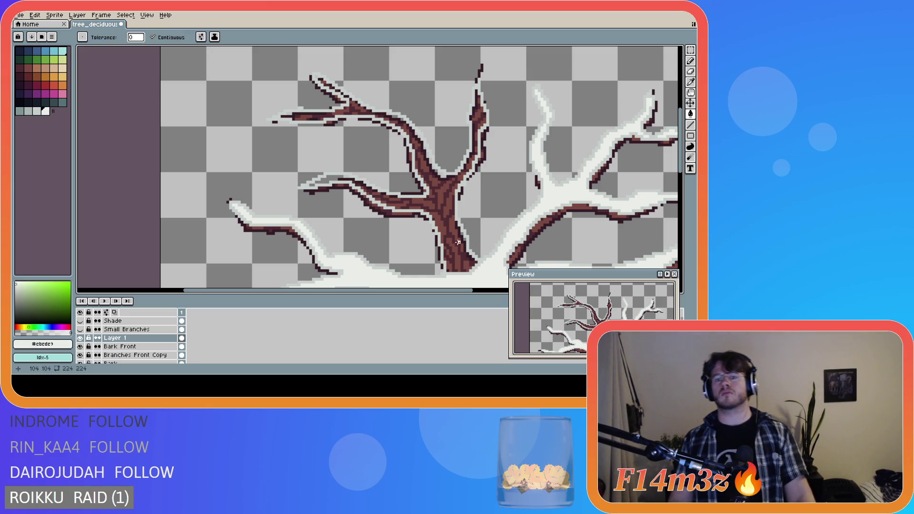
Bucket-fill more of the branches with white #ebede9 snow and touch up with the Pencil
{"action": "left_click", "coordinate": [464, 277]}
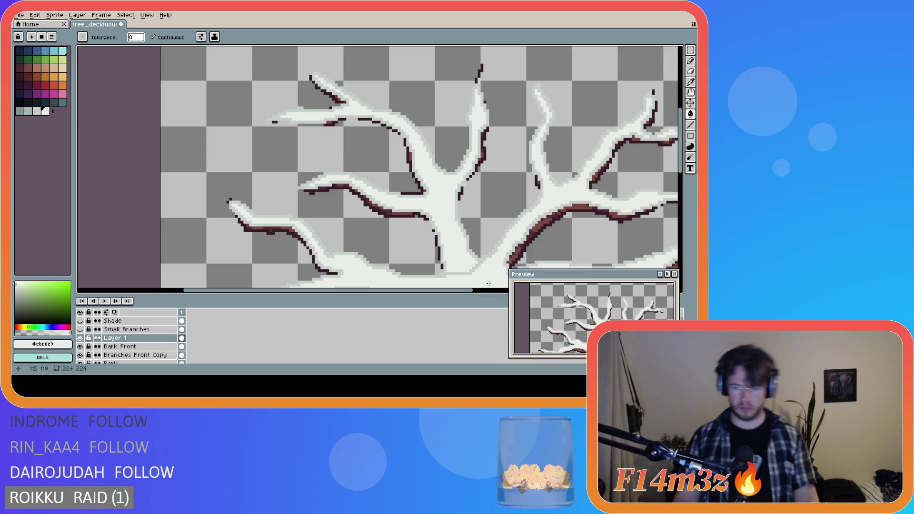
{"action": "key", "text": "b"}
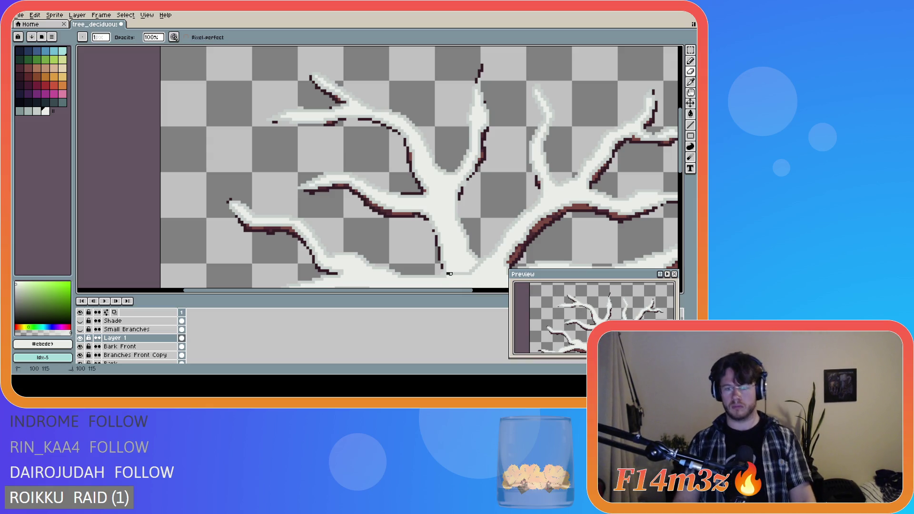
{"action": "key", "text": "alt"}
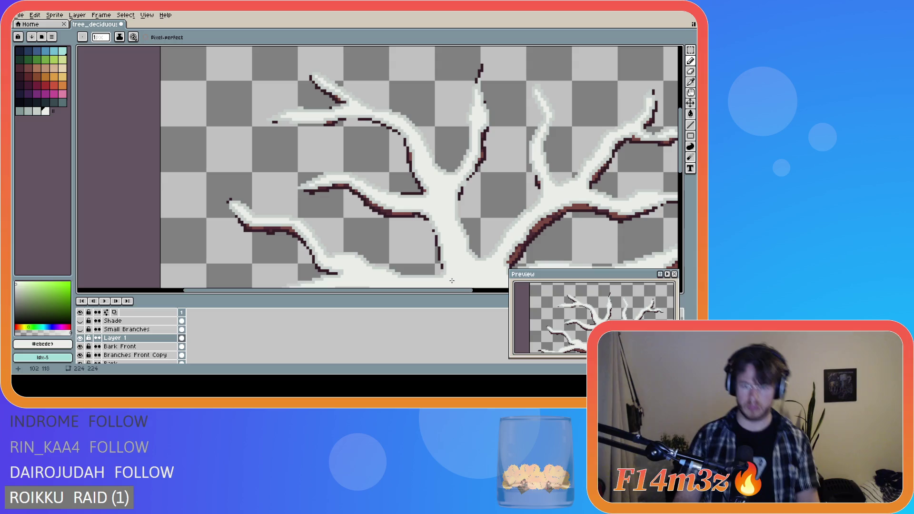
{"action": "scroll", "coordinate": [505, 226], "scroll_direction": "down", "scroll_amount": 1}
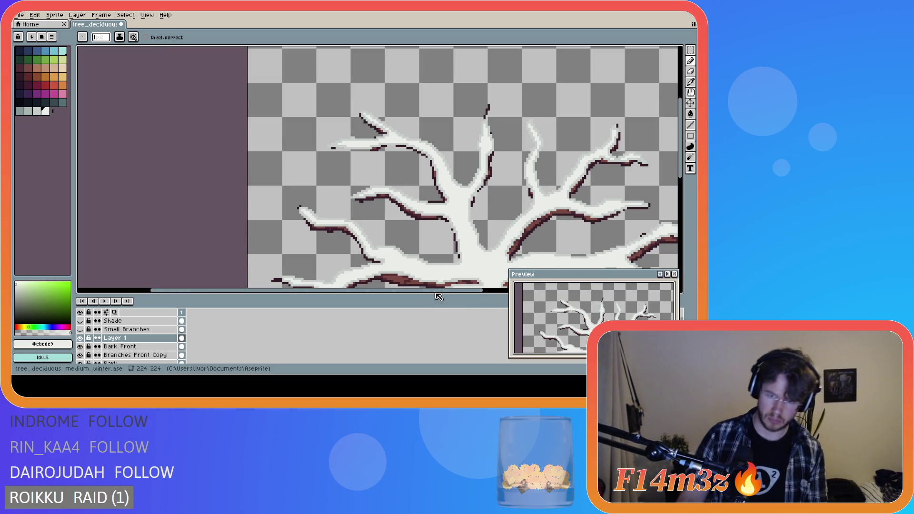
Zoom out and pan until the whole snowy tree and its trunk are visible
{"action": "left_click_drag", "start_coordinate": [442, 292], "coordinate": [498, 277]}
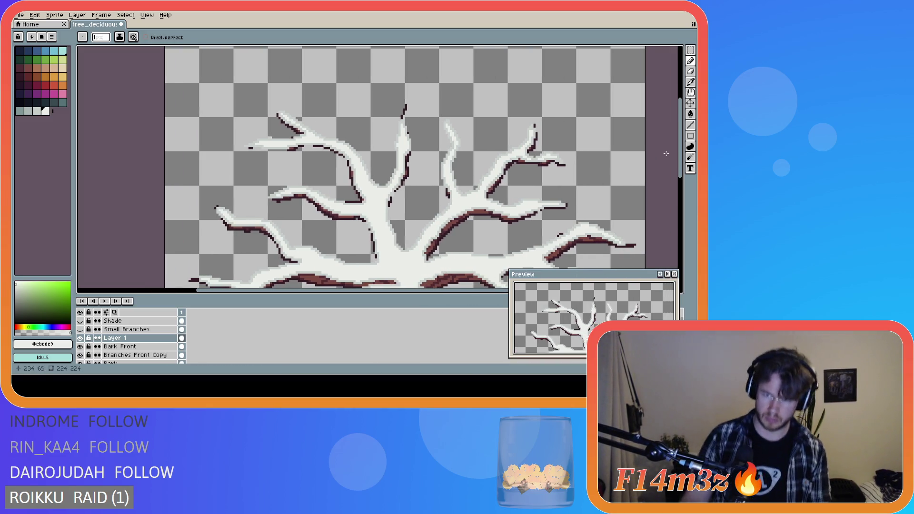
{"action": "scroll", "coordinate": [542, 166], "scroll_direction": "down", "scroll_amount": 3}
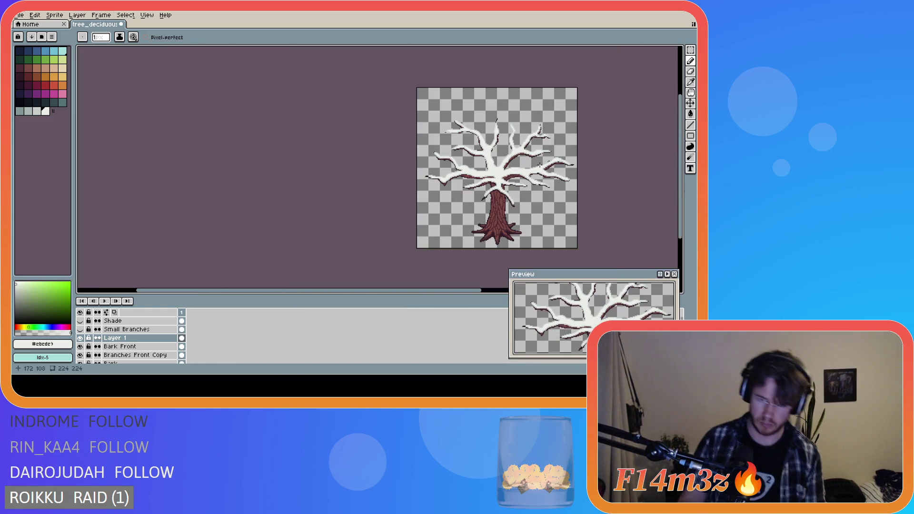
{"action": "scroll", "coordinate": [535, 170], "scroll_direction": "up", "scroll_amount": 1}
{"action": "scroll", "coordinate": [531, 177], "scroll_direction": "down", "scroll_amount": 1}
{"action": "left_click_drag", "start_coordinate": [428, 286], "coordinate": [474, 286]}
{"action": "scroll", "coordinate": [502, 214], "scroll_direction": "up", "scroll_amount": 1}
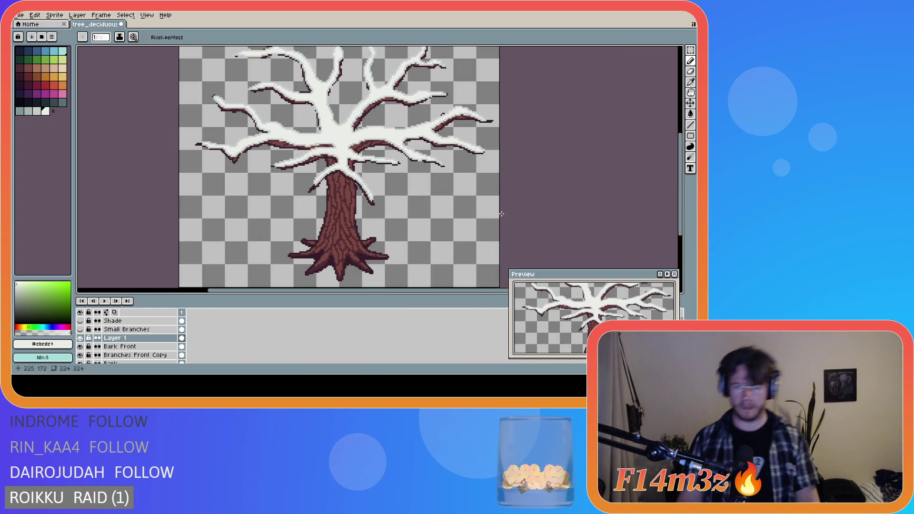
{"action": "scroll", "coordinate": [447, 162], "scroll_direction": "down", "scroll_amount": 2}
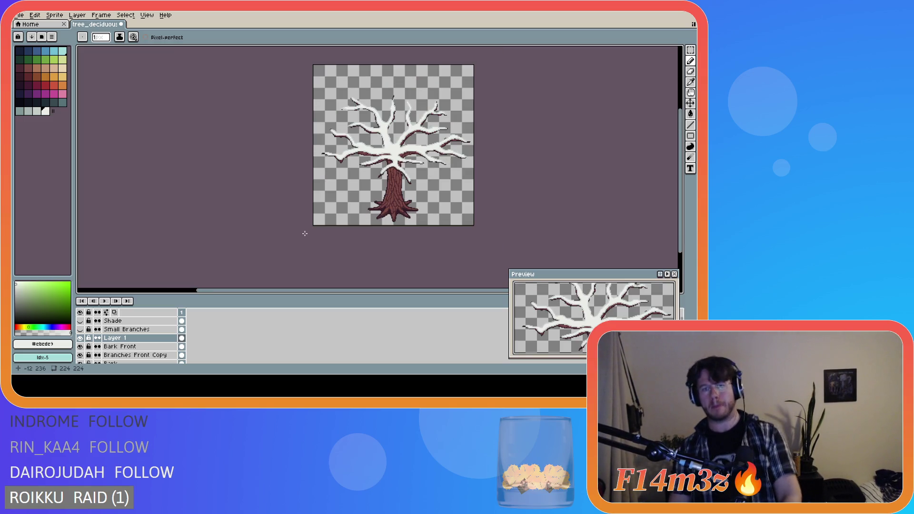
Make the Small Branches layer visible and turn off the Shade layer
{"action": "left_click", "coordinate": [80, 329]}
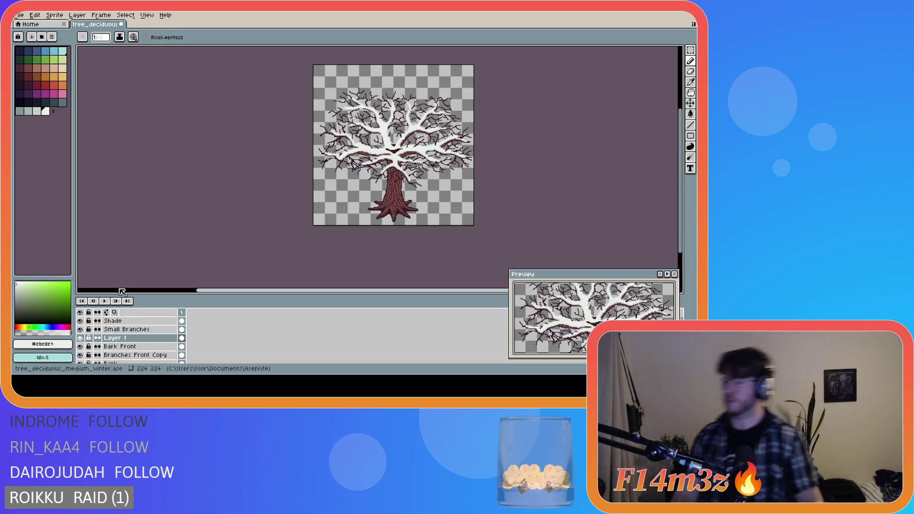
{"action": "left_click", "coordinate": [80, 321]}
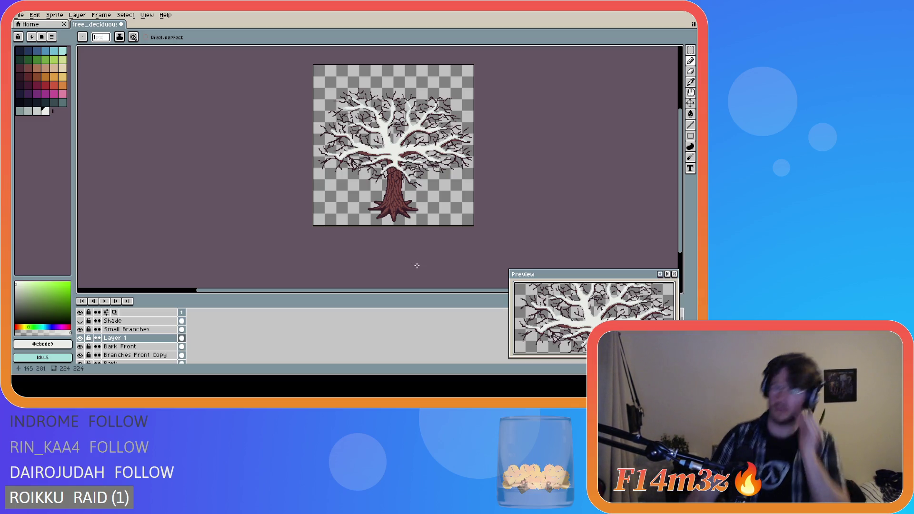
Zoom in and scroll to frame the snowy crown and upper trunk
{"action": "scroll", "coordinate": [405, 250], "scroll_direction": "up", "scroll_amount": 3}
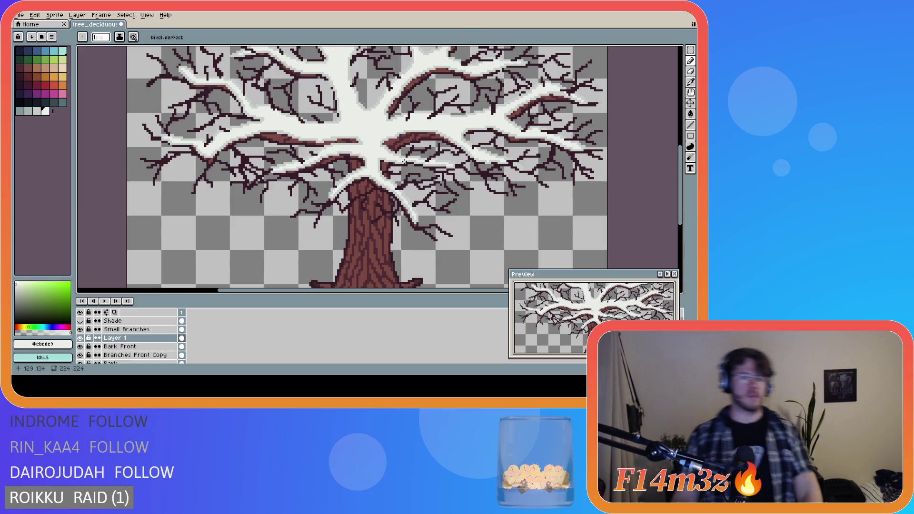
{"action": "scroll", "coordinate": [392, 159], "scroll_direction": "down", "scroll_amount": 2}
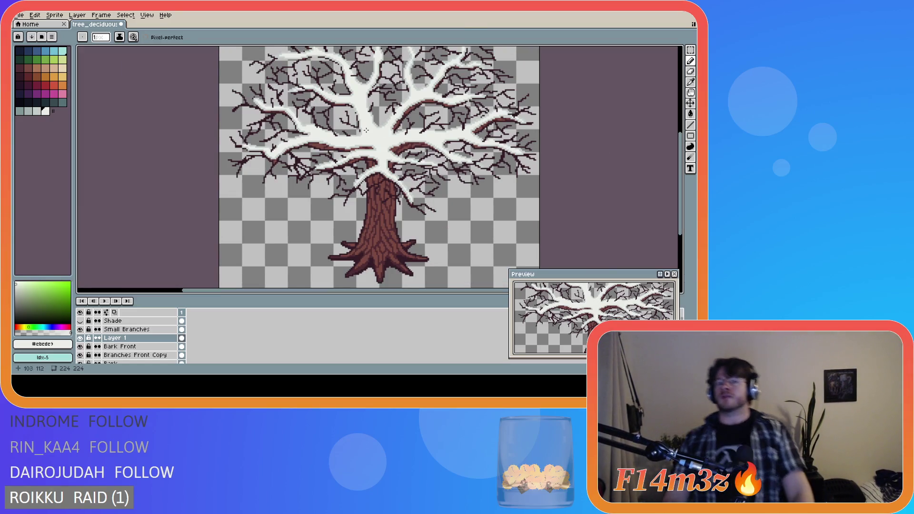
{"action": "scroll", "coordinate": [409, 123], "scroll_direction": "up", "scroll_amount": 1}
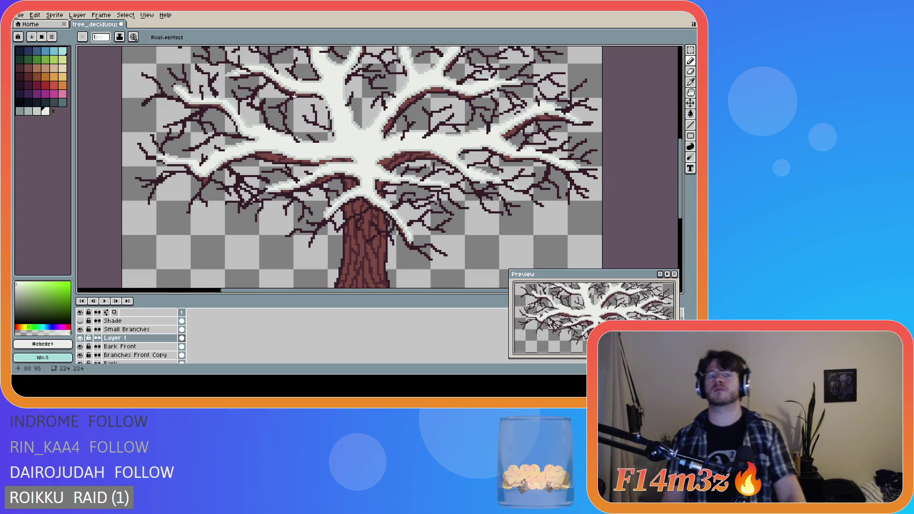
{"action": "scroll", "coordinate": [294, 96], "scroll_direction": "down", "scroll_amount": 1}
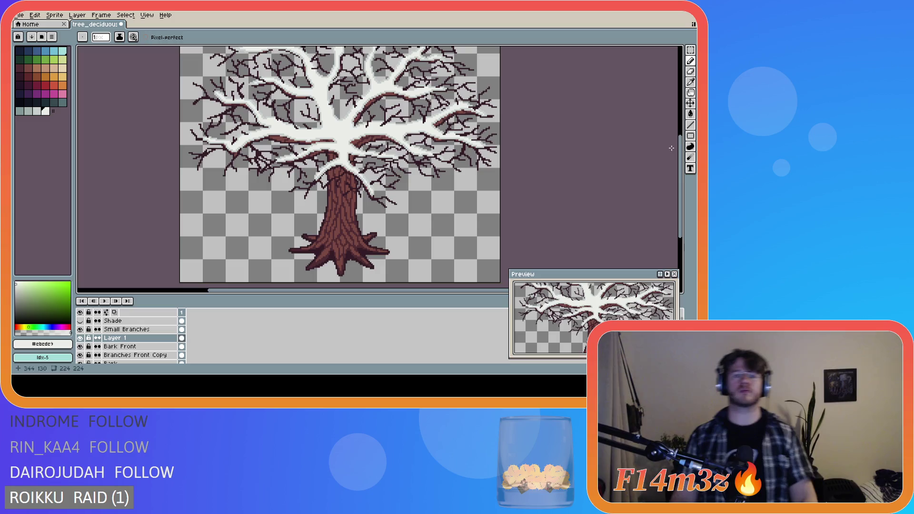
{"action": "left_click_drag", "start_coordinate": [681, 167], "coordinate": [679, 149]}
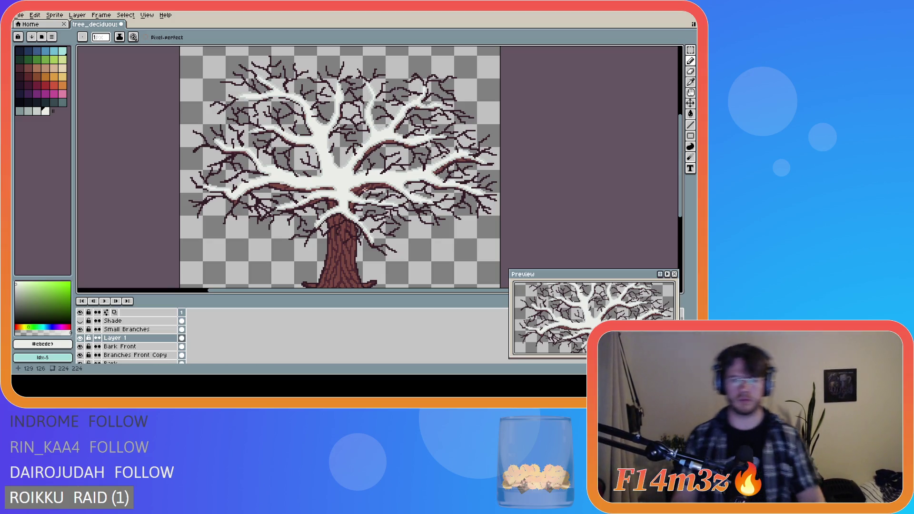
Eyedrop the light grey #c7cfcc snow-edge colour as foreground, then zoom back out
{"action": "scroll", "coordinate": [366, 189], "scroll_direction": "up", "scroll_amount": 3}
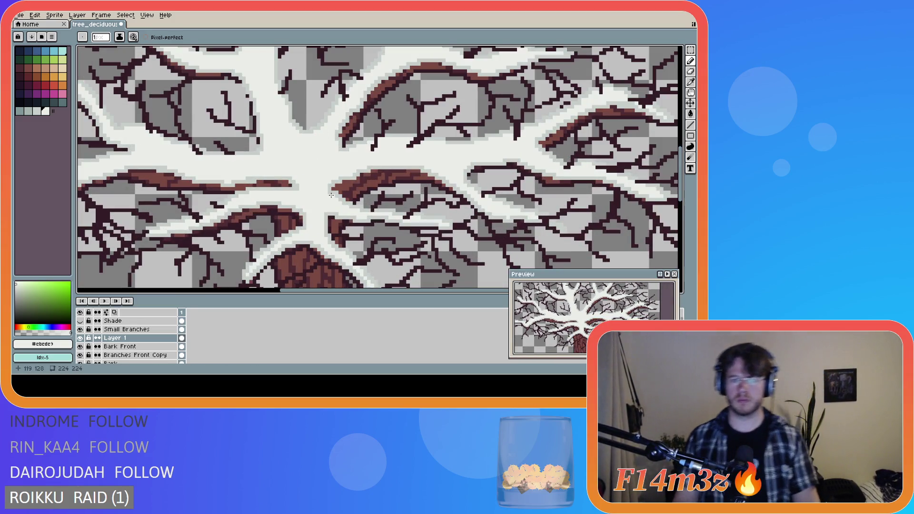
{"action": "key", "text": "v"}
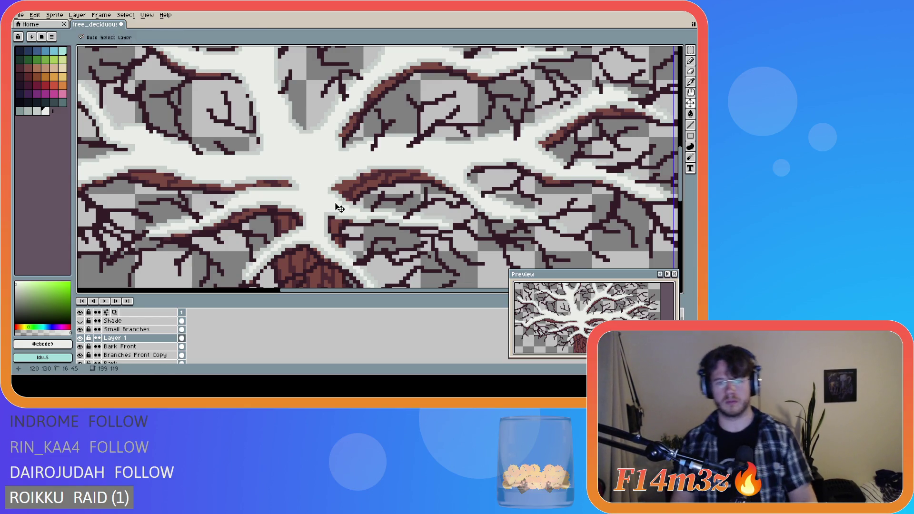
{"action": "key", "text": "b"}
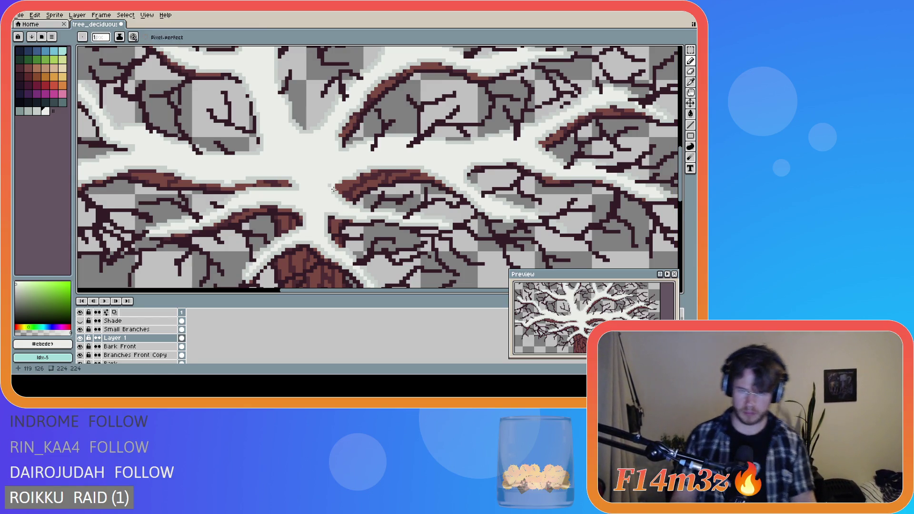
{"action": "left_click", "coordinate": [339, 184], "text": "alt"}
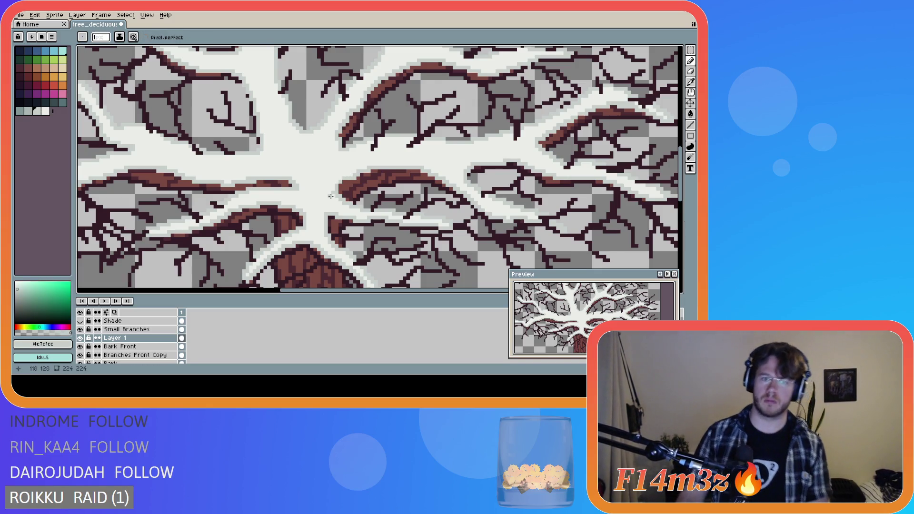
{"action": "left_click", "coordinate": [332, 195], "text": "alt"}
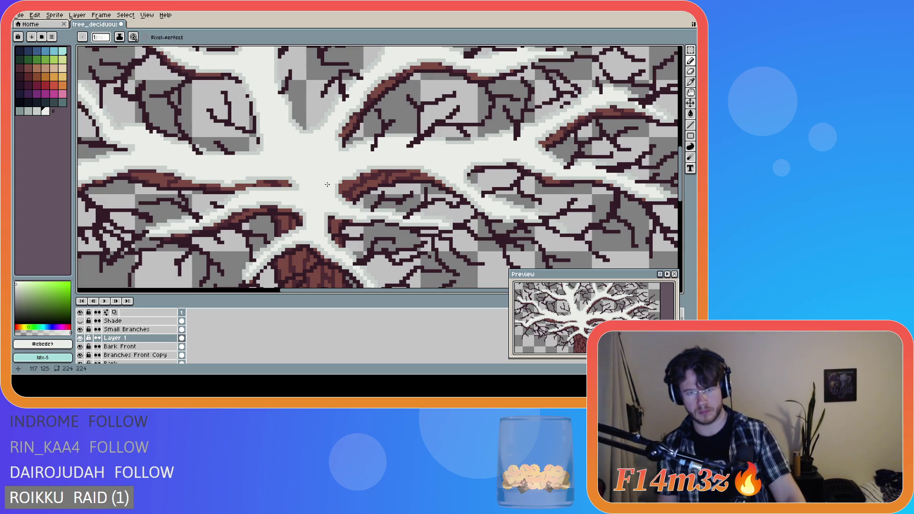
{"action": "left_click", "coordinate": [337, 182], "text": "alt"}
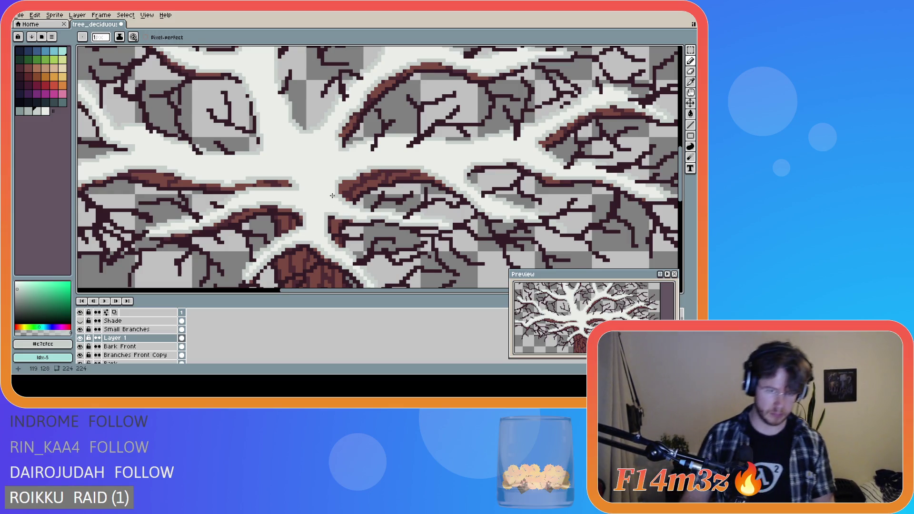
{"action": "scroll", "coordinate": [331, 195], "scroll_direction": "down", "scroll_amount": 2}
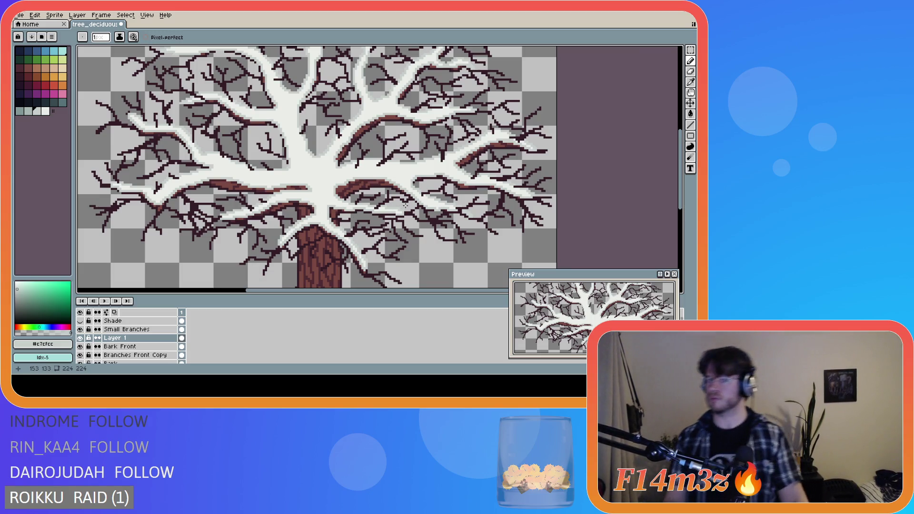
{"action": "scroll", "coordinate": [404, 205], "scroll_direction": "down", "scroll_amount": 1}
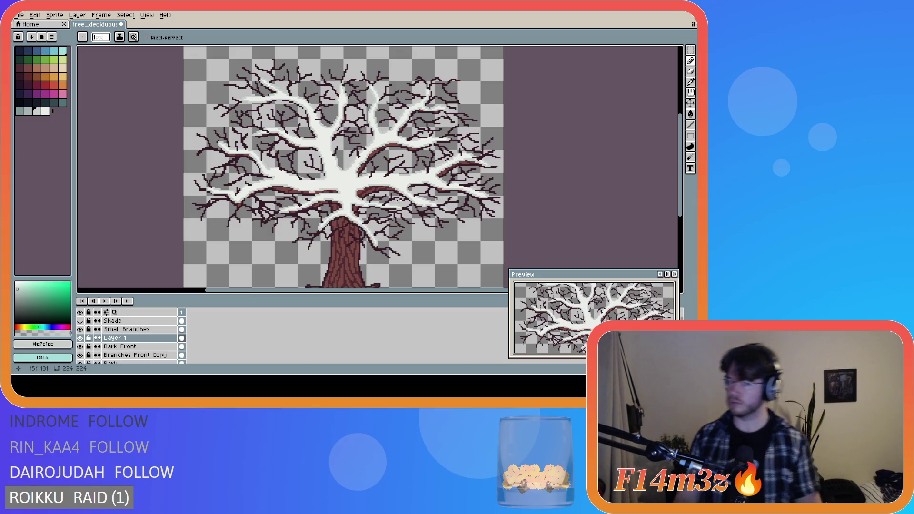
{"action": "scroll", "coordinate": [455, 208], "scroll_direction": "down", "scroll_amount": 2}
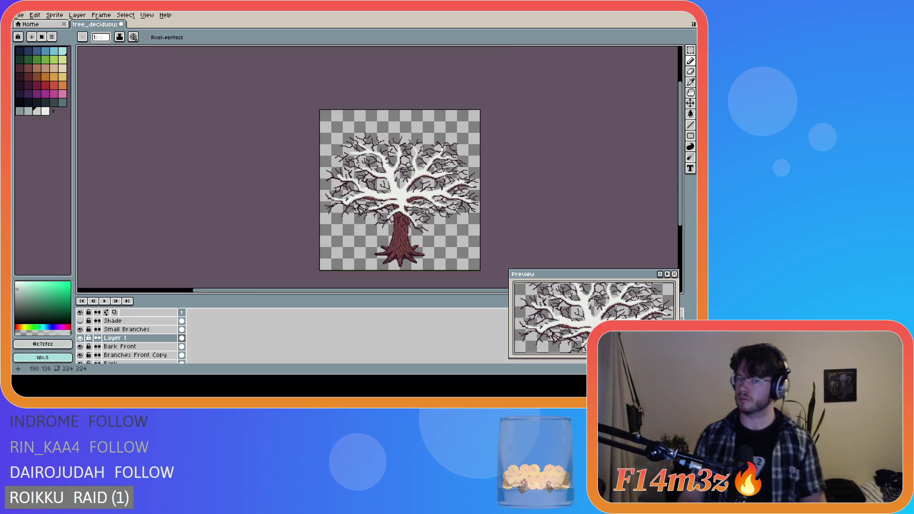
Draw a light grey #c7cfcc pencil stroke along the snow on a central branch
{"action": "left_click_drag", "start_coordinate": [207, 295], "coordinate": [241, 294]}
{"action": "left_click_drag", "start_coordinate": [681, 131], "coordinate": [678, 139]}
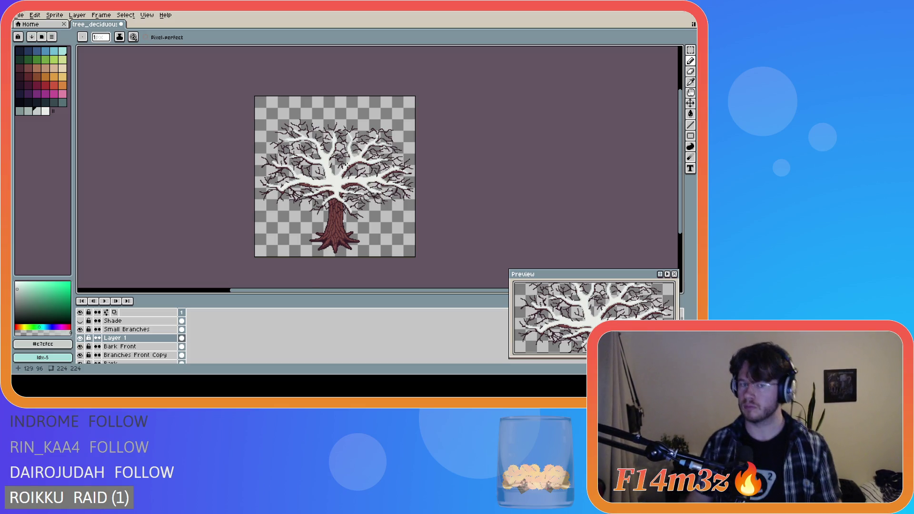
{"action": "scroll", "coordinate": [342, 161], "scroll_direction": "up", "scroll_amount": 2}
{"action": "scroll", "coordinate": [342, 162], "scroll_direction": "down", "scroll_amount": 2}
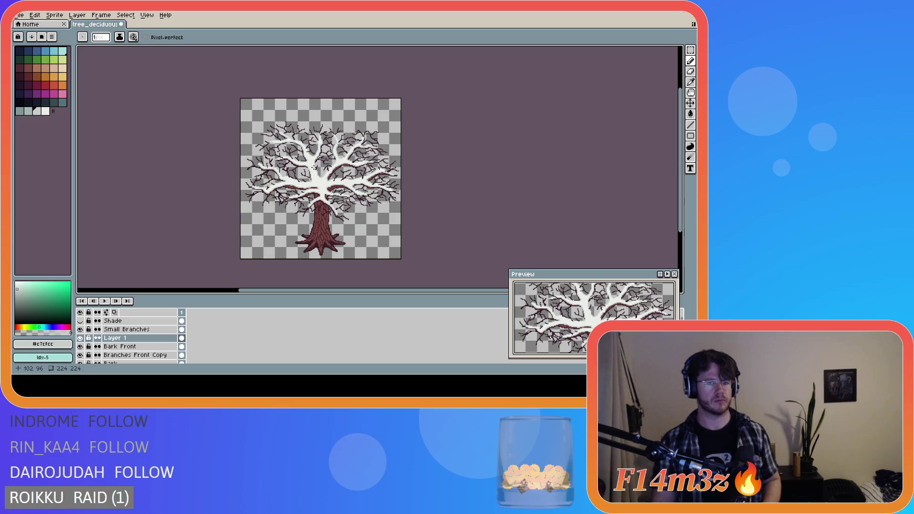
{"action": "scroll", "coordinate": [312, 173], "scroll_direction": "up", "scroll_amount": 1}
{"action": "scroll", "coordinate": [311, 173], "scroll_direction": "up", "scroll_amount": 1}
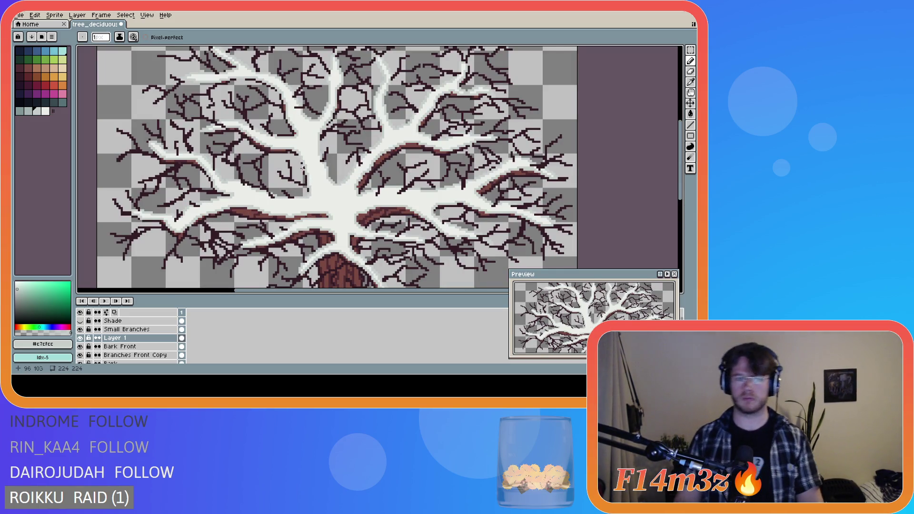
{"action": "key", "text": "e"}
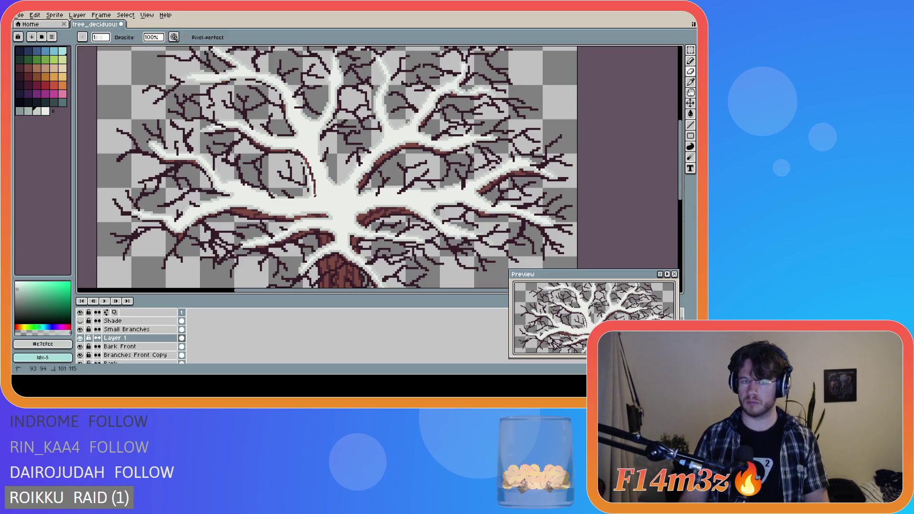
{"action": "key", "text": "v"}
{"action": "key", "text": "e"}
{"action": "scroll", "coordinate": [310, 193], "scroll_direction": "up", "scroll_amount": 1}
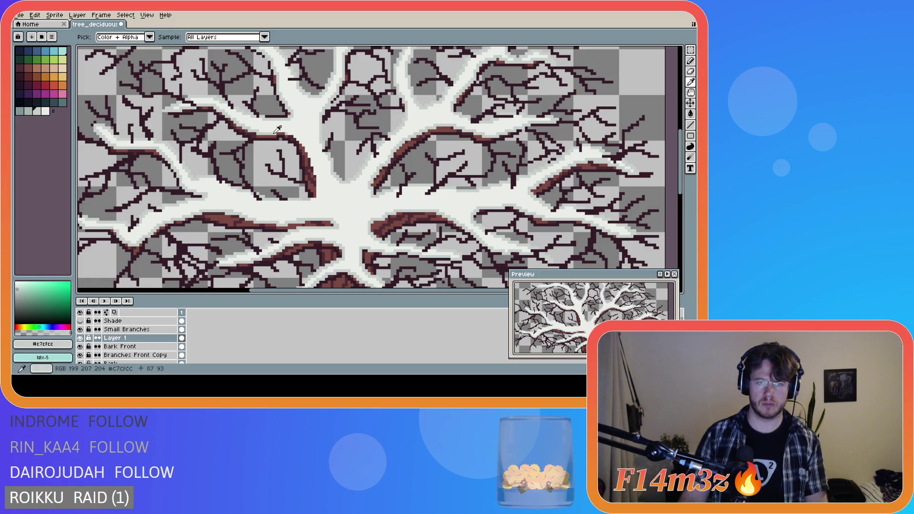
{"action": "key", "text": "b"}
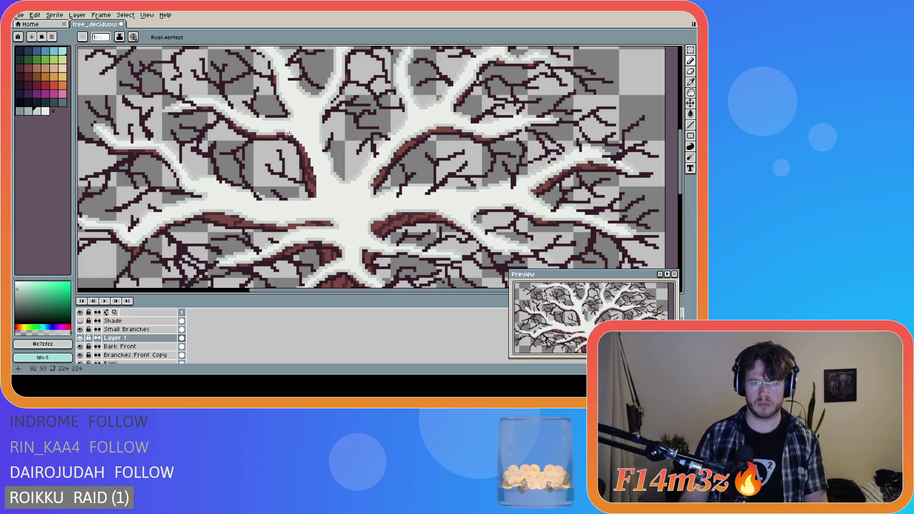
{"action": "mouse_move", "coordinate": [289, 133]}
{"action": "left_mouse_down"}
{"action": "mouse_move", "coordinate": [314, 164]}
{"action": "mouse_move", "coordinate": [308, 201]}
{"action": "left_mouse_up"}
Pick the snow white #ebede9 palette swatch as the foreground colour
{"action": "scroll", "coordinate": [374, 196], "scroll_direction": "down", "scroll_amount": 3}
{"action": "scroll", "coordinate": [374, 196], "scroll_direction": "down", "scroll_amount": 1}
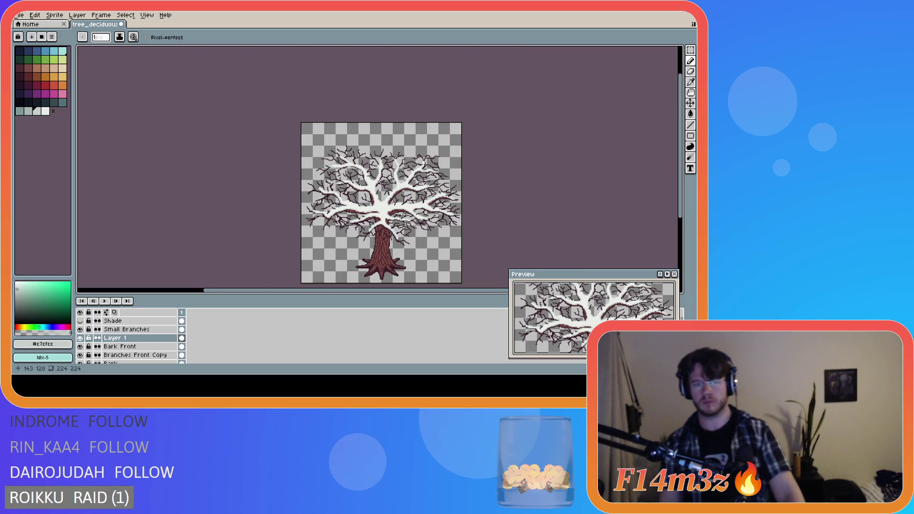
{"action": "scroll", "coordinate": [346, 200], "scroll_direction": "up", "scroll_amount": 2}
{"action": "scroll", "coordinate": [346, 201], "scroll_direction": "up", "scroll_amount": 1}
{"action": "key", "text": "v"}
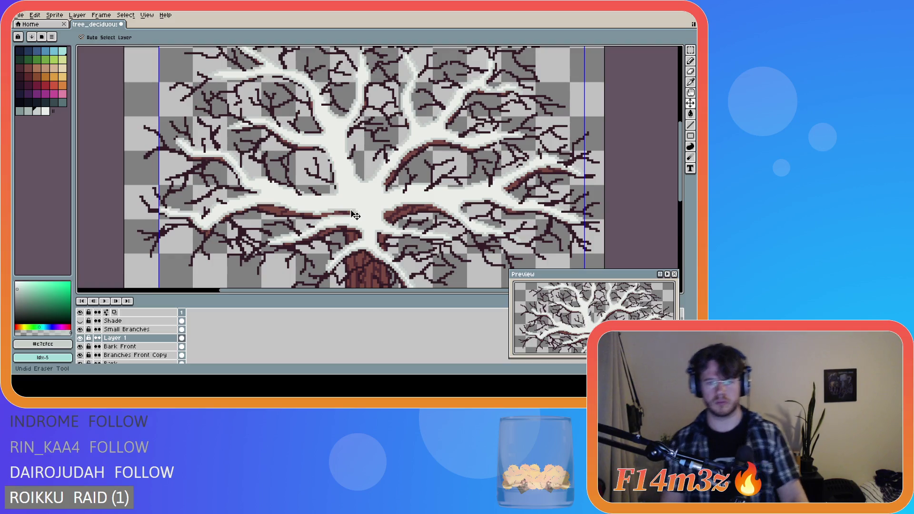
{"action": "key", "text": "b"}
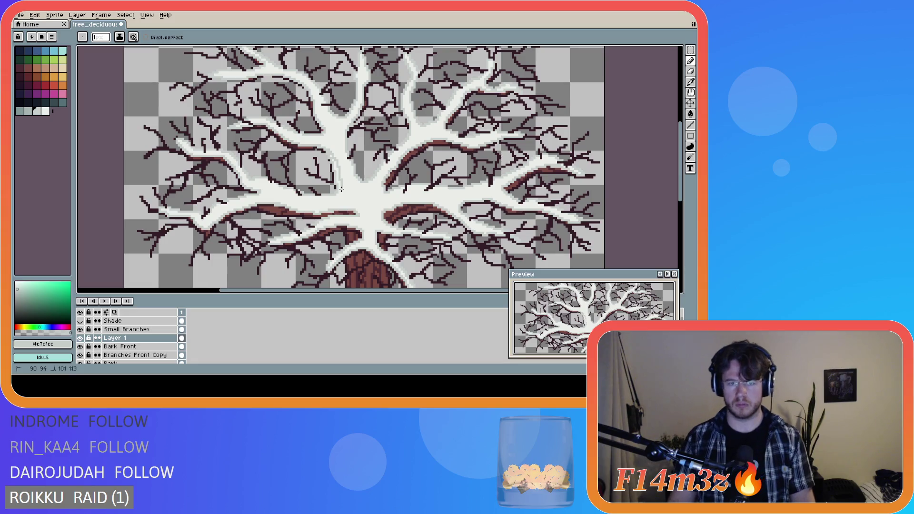
{"action": "key", "text": "e"}
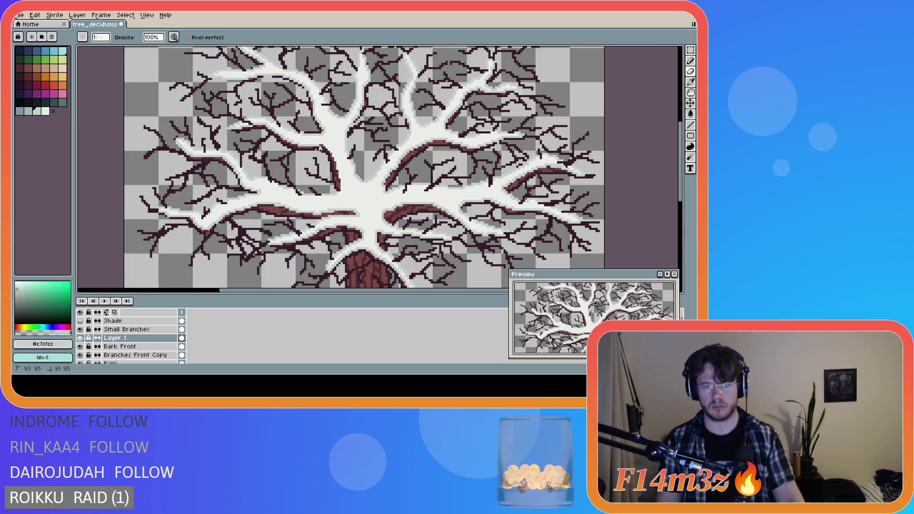
{"action": "key", "text": "e"}
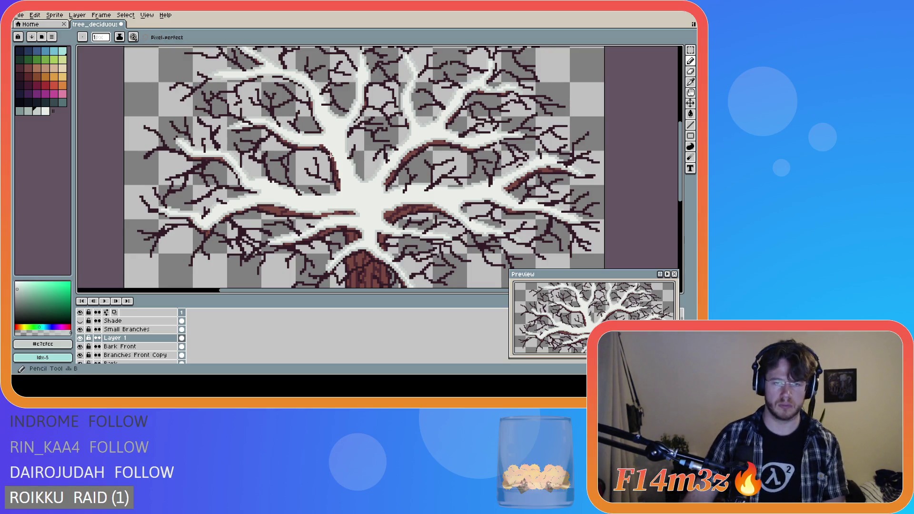
{"action": "scroll", "coordinate": [320, 145], "scroll_direction": "up", "scroll_amount": 2}
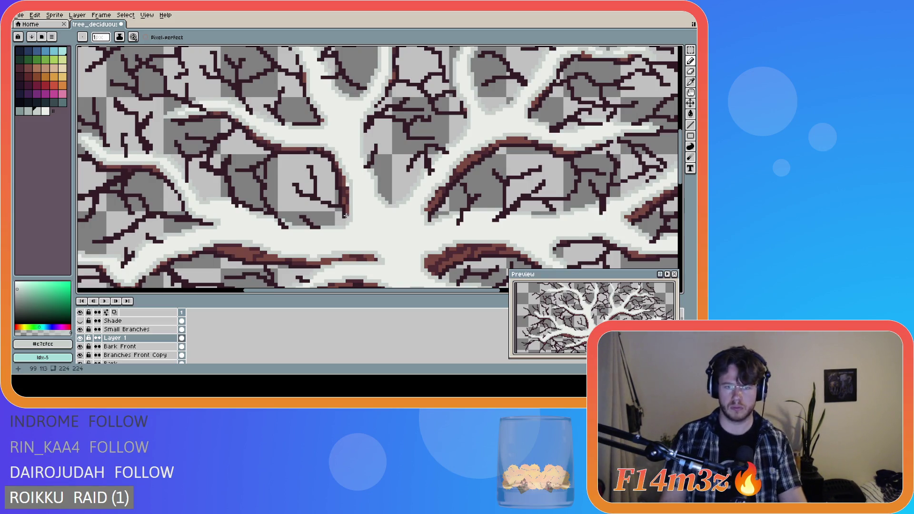
{"action": "left_click", "coordinate": [352, 180], "text": "alt"}
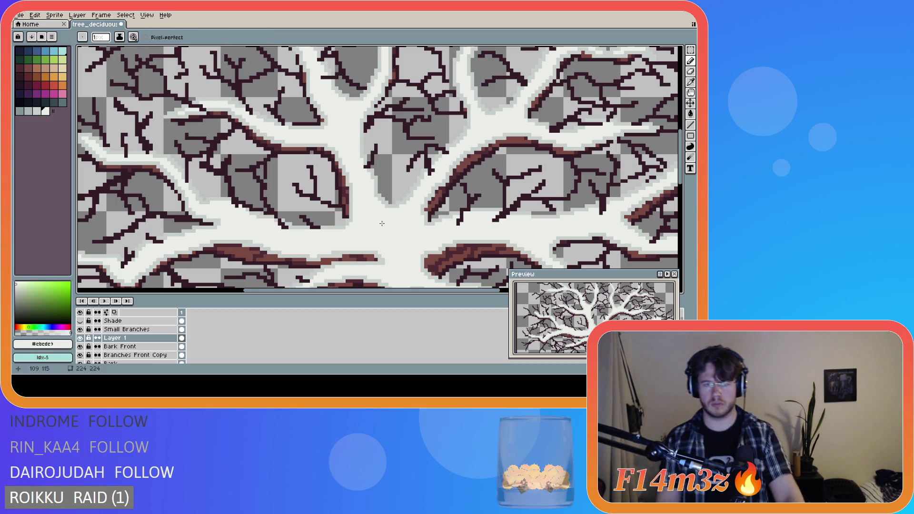
{"action": "scroll", "coordinate": [366, 208], "scroll_direction": "down", "scroll_amount": 3}
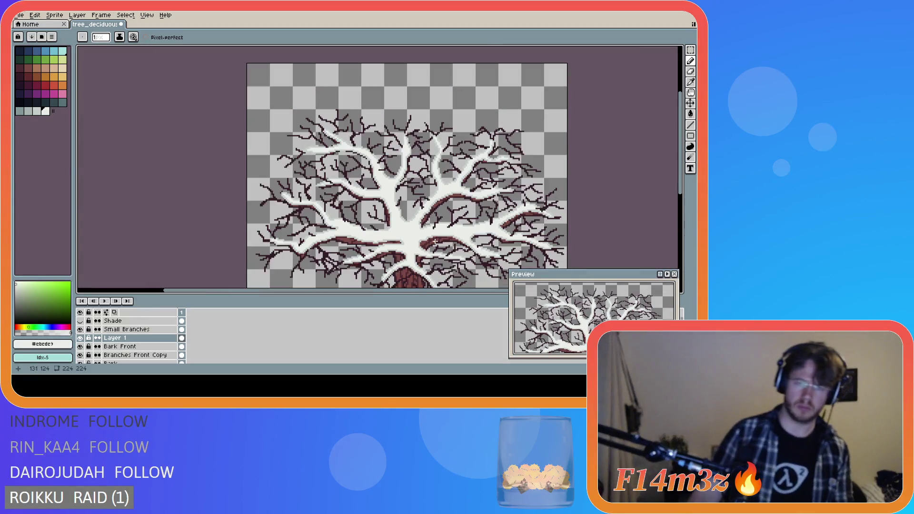
{"action": "scroll", "coordinate": [432, 241], "scroll_direction": "down", "scroll_amount": 1}
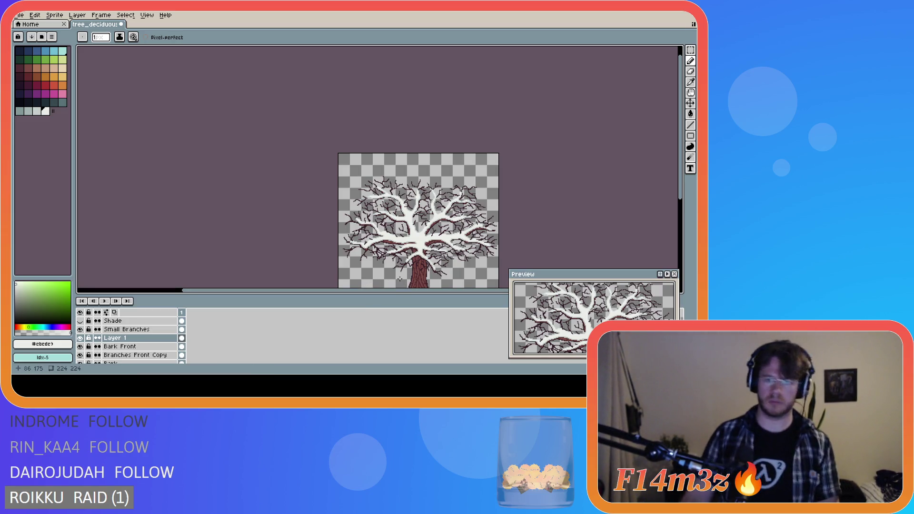
{"action": "left_click_drag", "start_coordinate": [375, 291], "coordinate": [424, 290]}
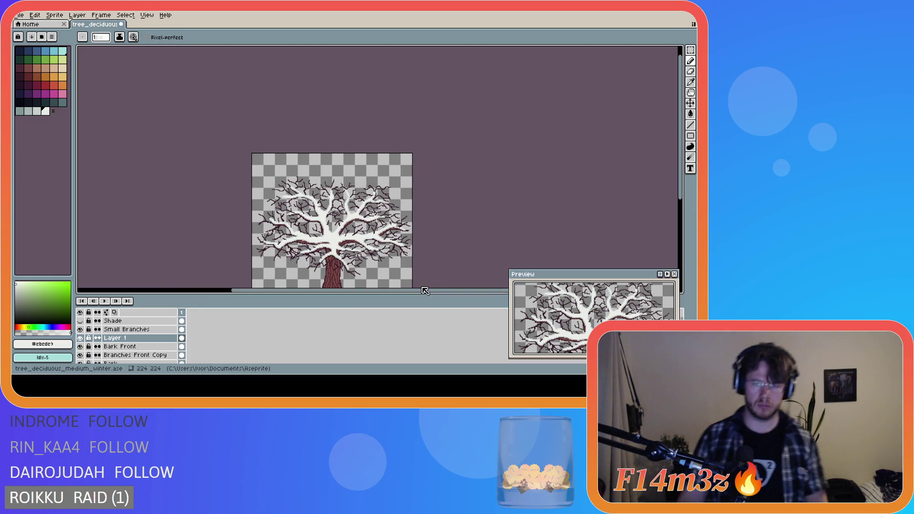
{"action": "mouse_move", "coordinate": [686, 162]}
{"action": "left_mouse_down"}
{"action": "mouse_move", "coordinate": [685, 181]}
{"action": "mouse_move", "coordinate": [710, 194]}
{"action": "left_mouse_up"}
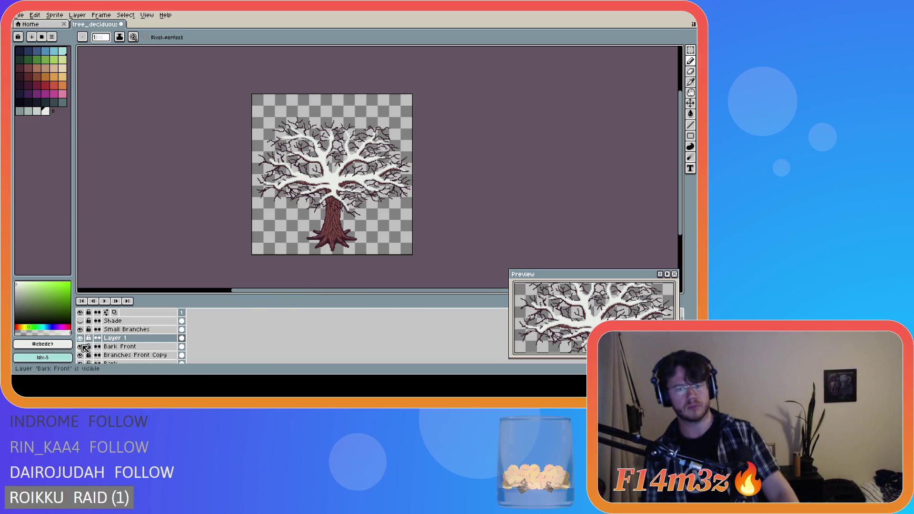
Toggle the Shade layer's visibility to compare, leaving it hidden
{"action": "left_click", "coordinate": [83, 323]}
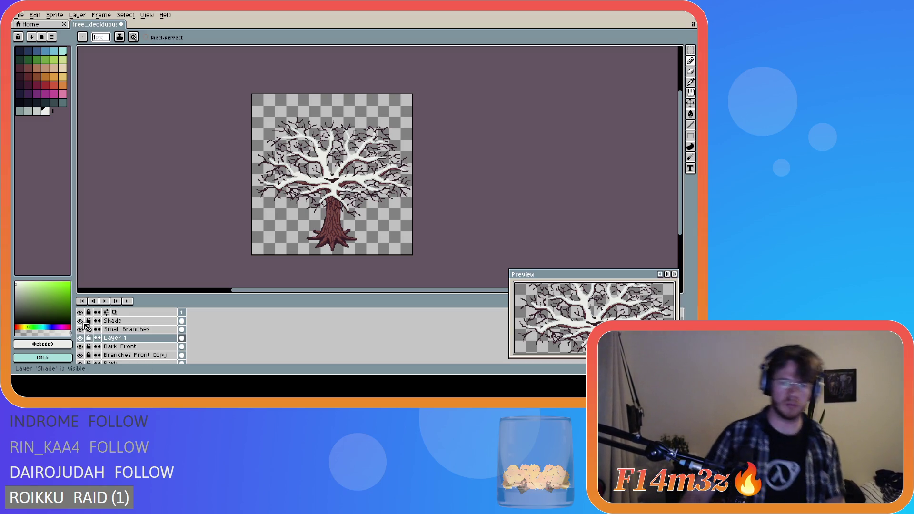
{"action": "left_click", "coordinate": [83, 323]}
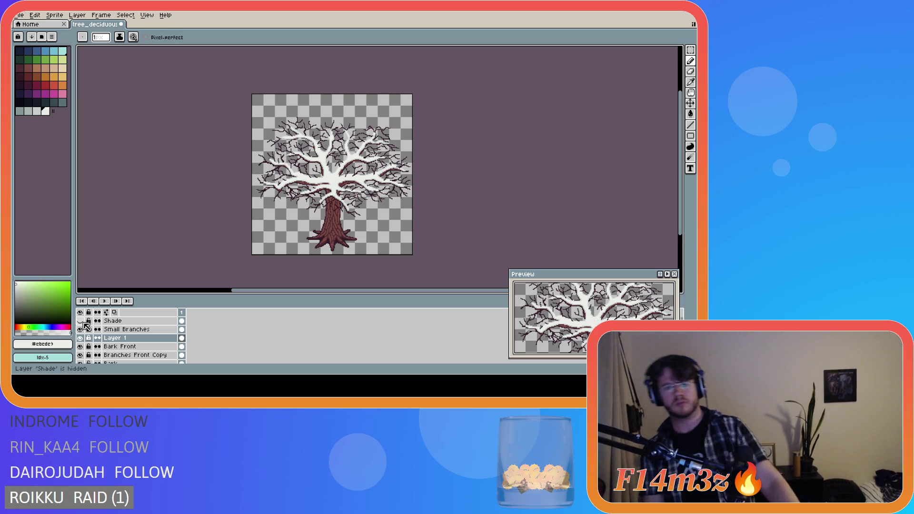
{"action": "left_click", "coordinate": [84, 323]}
{"action": "left_click", "coordinate": [84, 322]}
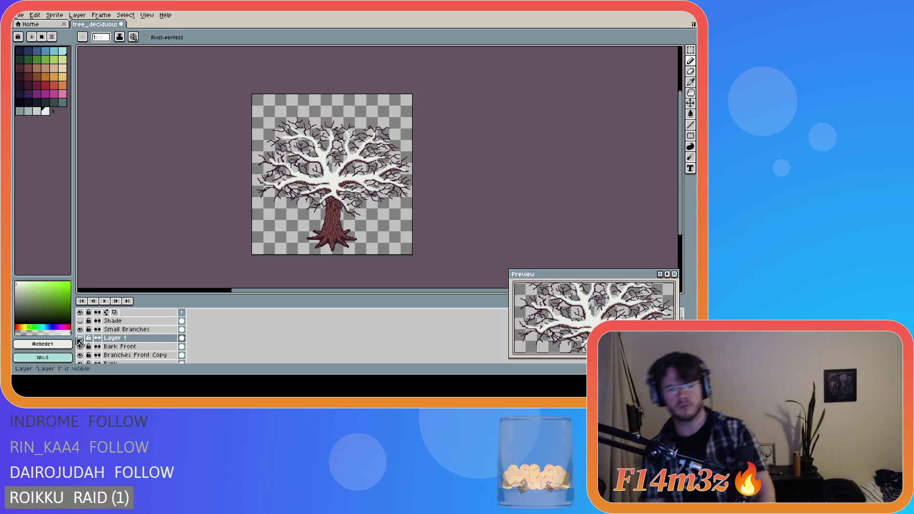
Flick Layer 1's snow visibility on and off several times, ending hidden
{"action": "left_click", "coordinate": [80, 339]}
{"action": "left_click", "coordinate": [80, 338]}
{"action": "left_click", "coordinate": [80, 338]}
{"action": "left_click", "coordinate": [80, 338]}
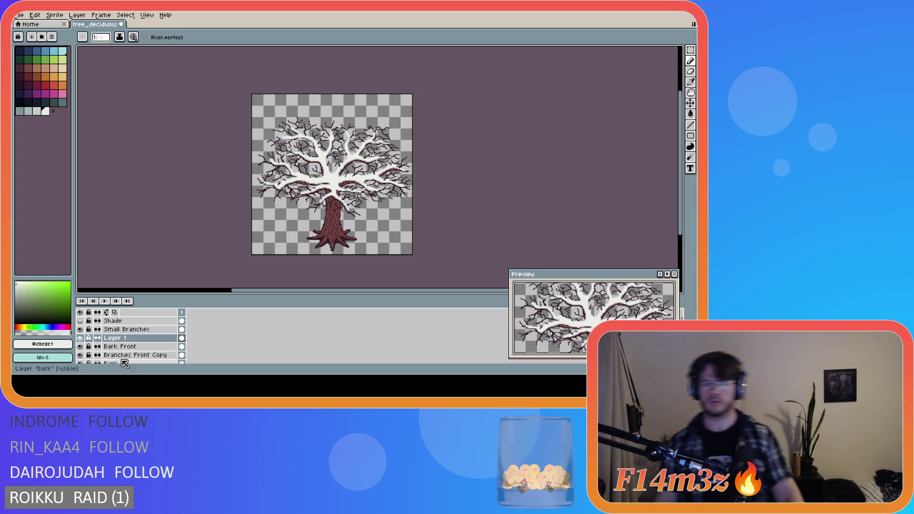
{"action": "left_click", "coordinate": [80, 338]}
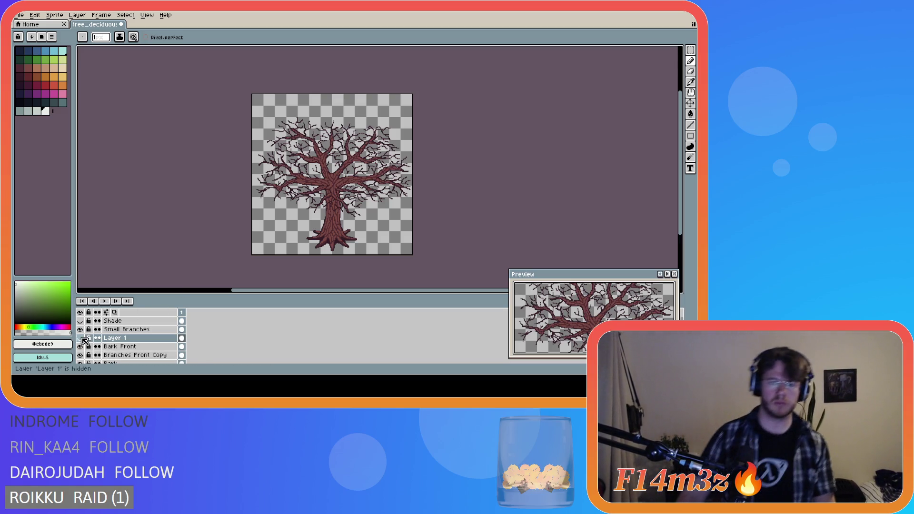
{"action": "left_click", "coordinate": [80, 338]}
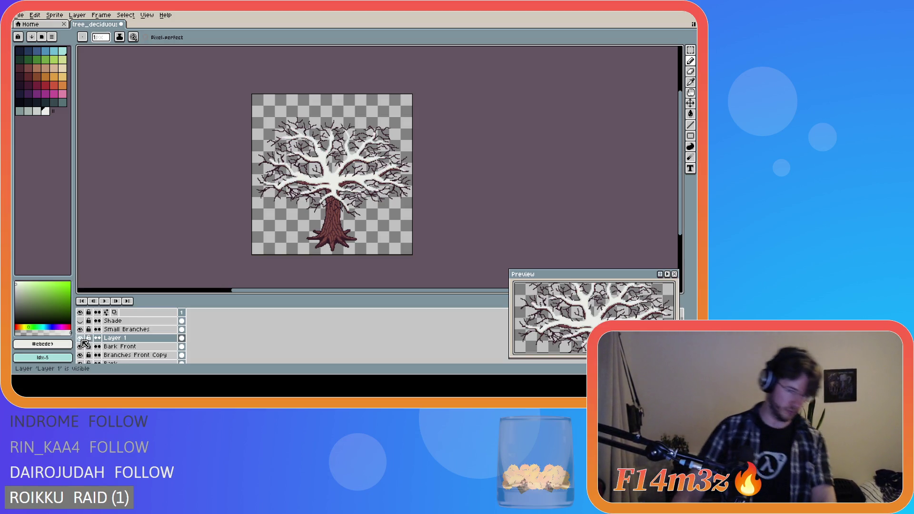
{"action": "left_click", "coordinate": [81, 338]}
{"action": "left_click", "coordinate": [81, 338]}
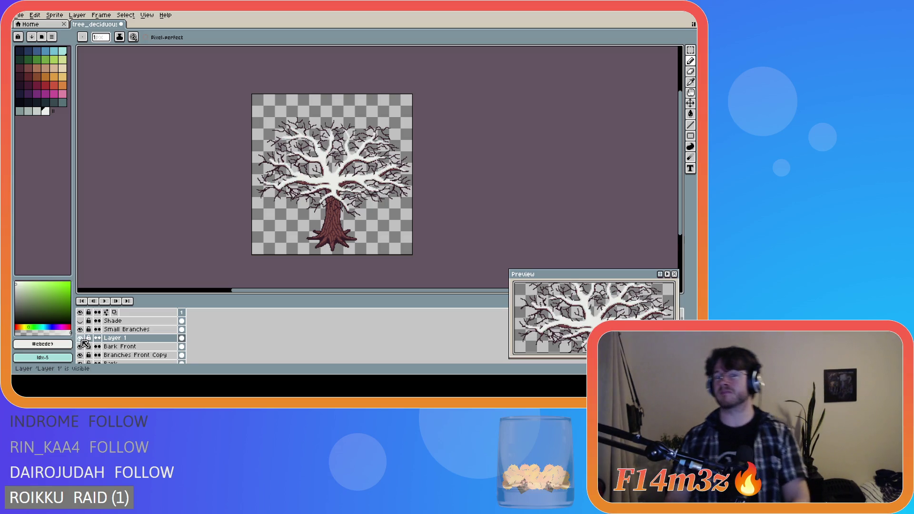
{"action": "left_click", "coordinate": [80, 338]}
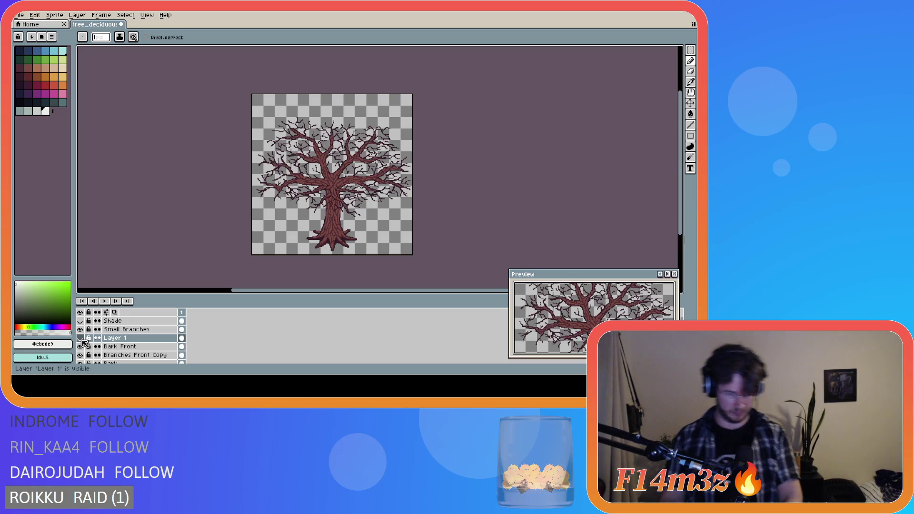
{"action": "left_click", "coordinate": [81, 338]}
Make Layer 1's white snow visible over the dark branches again
{"action": "left_click", "coordinate": [81, 338]}
{"action": "scroll", "coordinate": [332, 157], "scroll_direction": "up", "scroll_amount": 4}
{"action": "scroll", "coordinate": [333, 212], "scroll_direction": "down", "scroll_amount": 3}
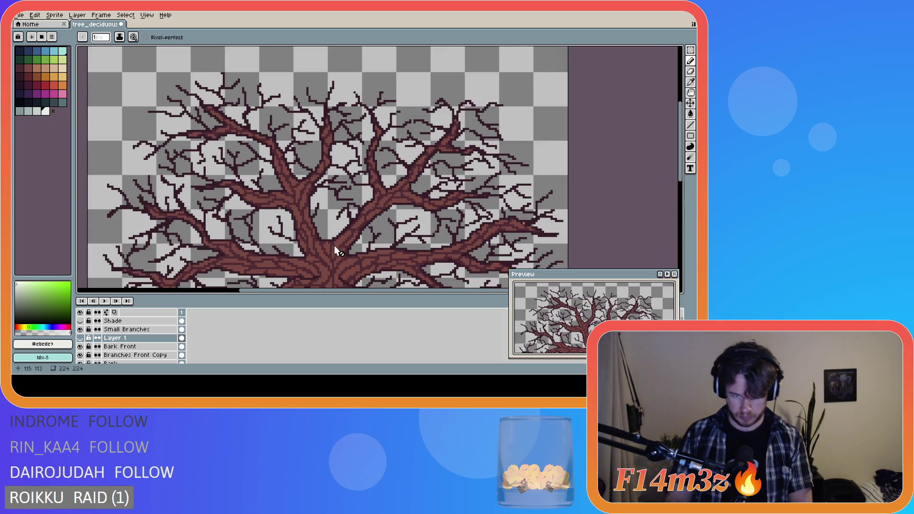
{"action": "scroll", "coordinate": [627, 183], "scroll_direction": "down", "scroll_amount": 3}
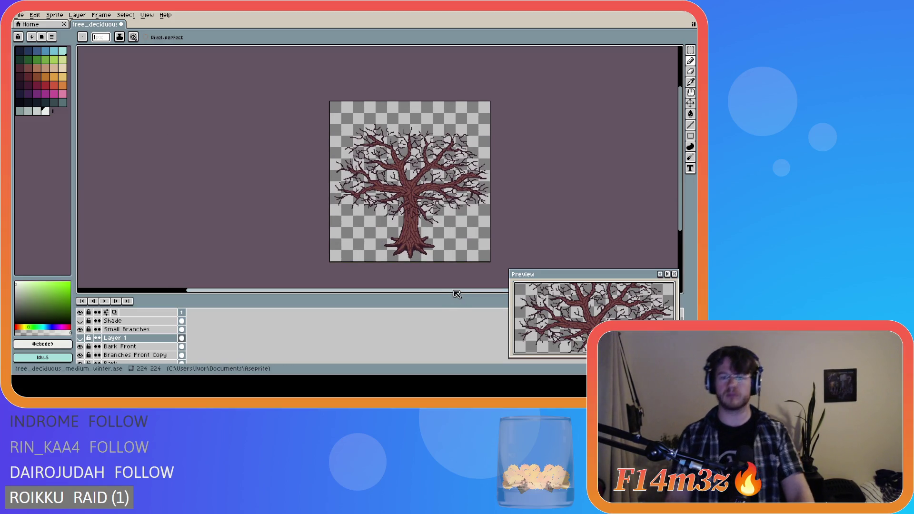
{"action": "left_click_drag", "start_coordinate": [456, 290], "coordinate": [482, 291]}
{"action": "left_click", "coordinate": [80, 338]}
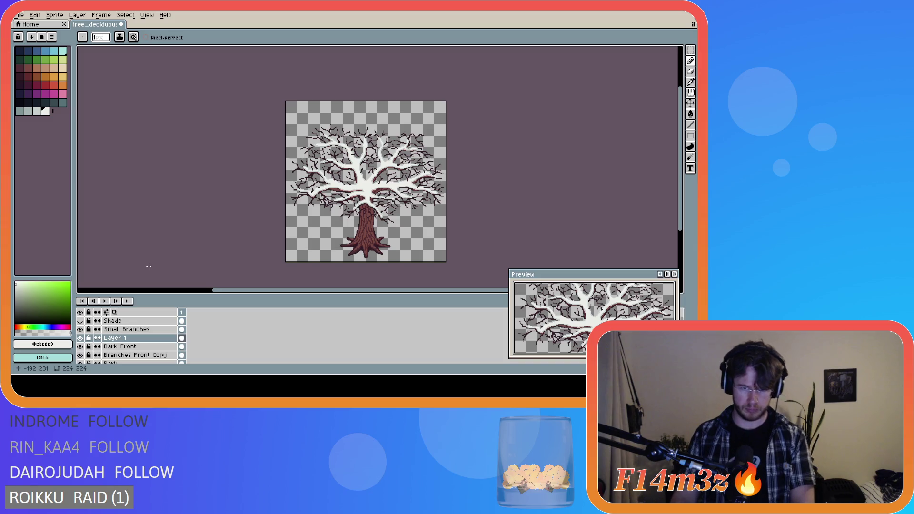
{"action": "scroll", "coordinate": [343, 186], "scroll_direction": "up", "scroll_amount": 2}
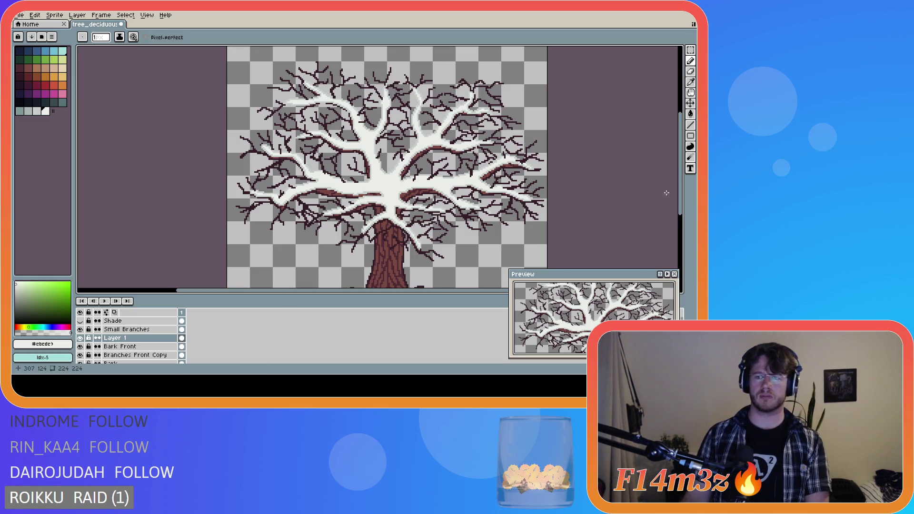
Save the snowy tree sprite with Ctrl+S
{"action": "scroll", "coordinate": [664, 193], "scroll_direction": "down", "scroll_amount": 2}
{"action": "left_click_drag", "start_coordinate": [428, 292], "coordinate": [482, 295]}
{"action": "key", "text": "ctrl+s"}
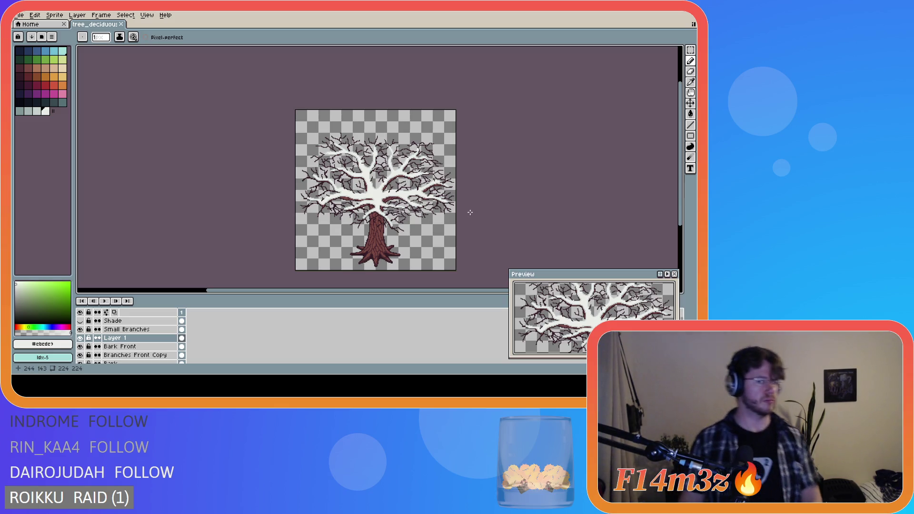
Sample the light grey #c7cfcc from the snow's edge as the drawing colour
{"action": "scroll", "coordinate": [445, 213], "scroll_direction": "up", "scroll_amount": 1}
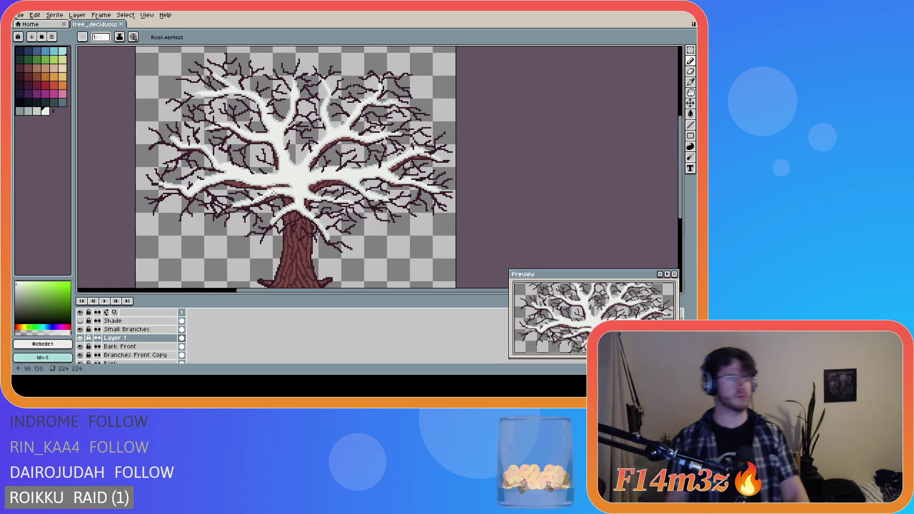
{"action": "scroll", "coordinate": [274, 191], "scroll_direction": "up", "scroll_amount": 1}
{"action": "left_click", "coordinate": [284, 174], "text": "alt"}
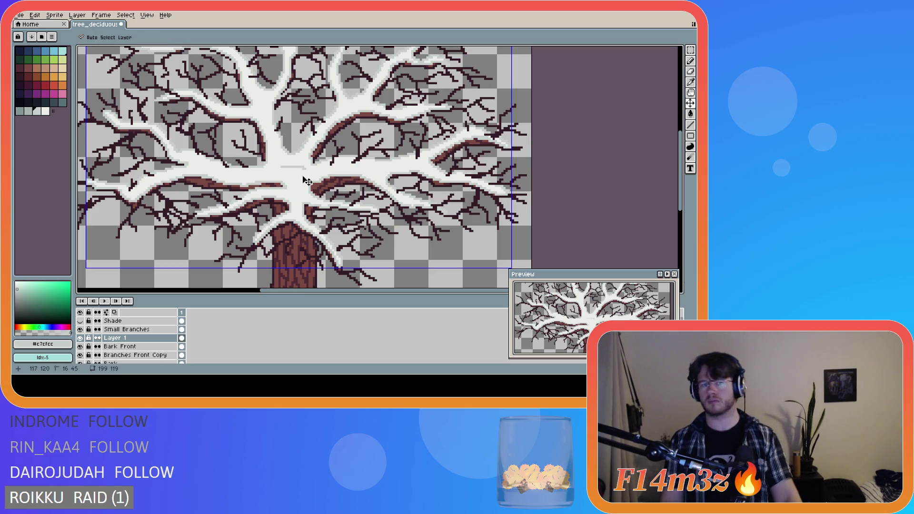
Draw a short #c7cfcc shading line on the snow at the crown's centre, redoing one attempt
{"action": "mouse_move", "coordinate": [278, 168]}
{"action": "left_mouse_down"}
{"action": "mouse_move", "coordinate": [306, 165]}
{"action": "mouse_move", "coordinate": [280, 163]}
{"action": "mouse_move", "coordinate": [296, 165]}
{"action": "mouse_move", "coordinate": [287, 168]}
{"action": "left_mouse_up"}
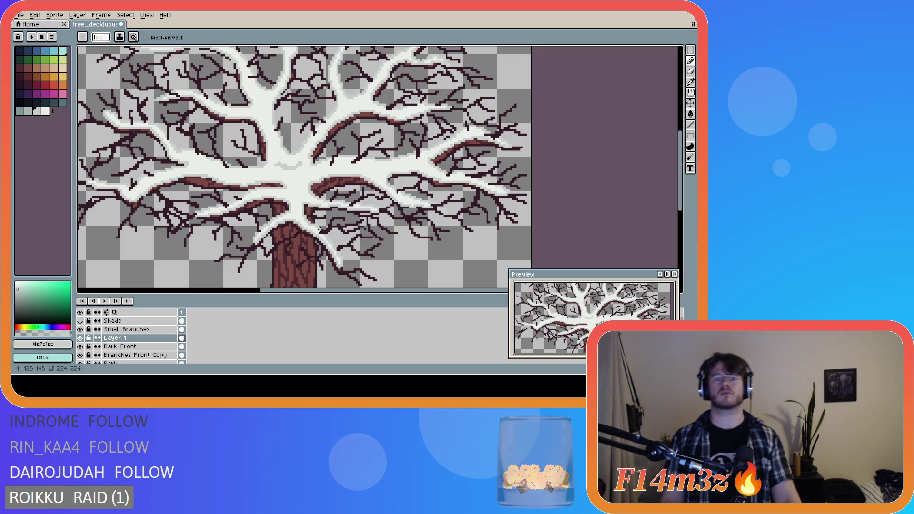
{"action": "key", "text": "ctrl+z"}
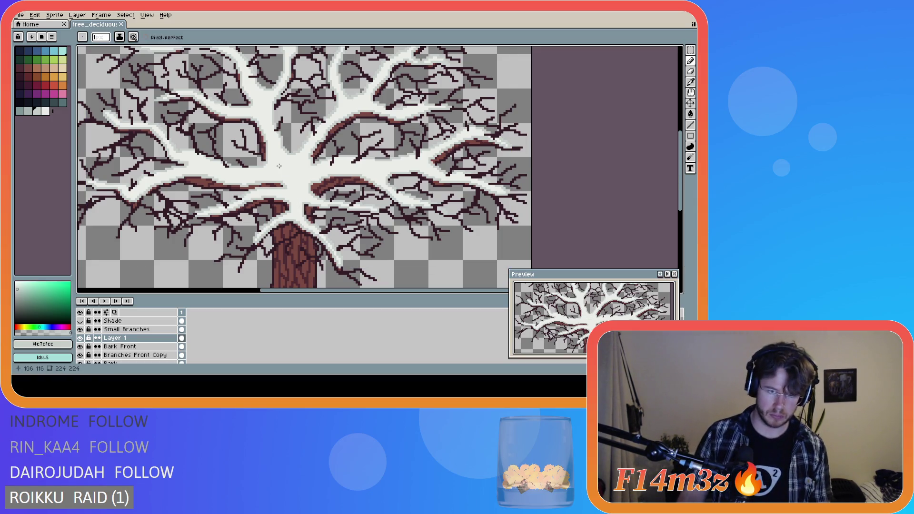
{"action": "left_click_drag", "start_coordinate": [278, 165], "coordinate": [297, 169]}
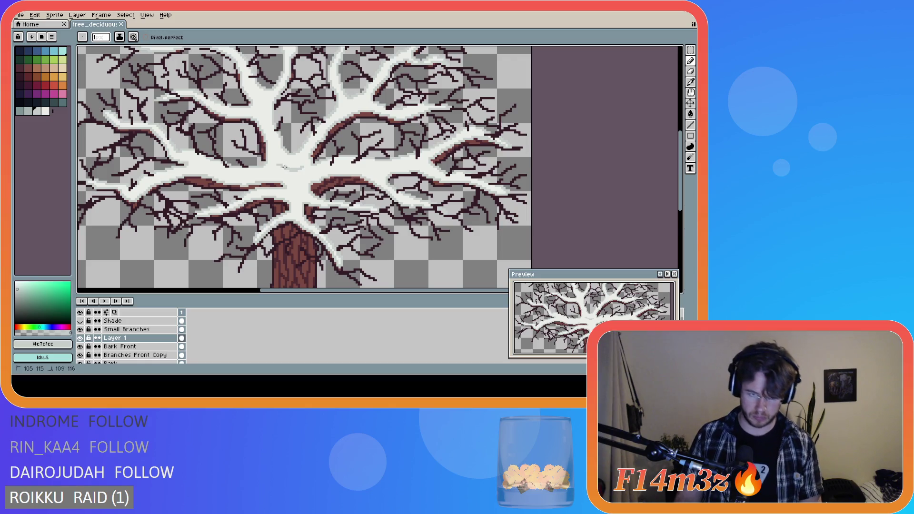
{"action": "scroll", "coordinate": [345, 215], "scroll_direction": "down", "scroll_amount": 3}
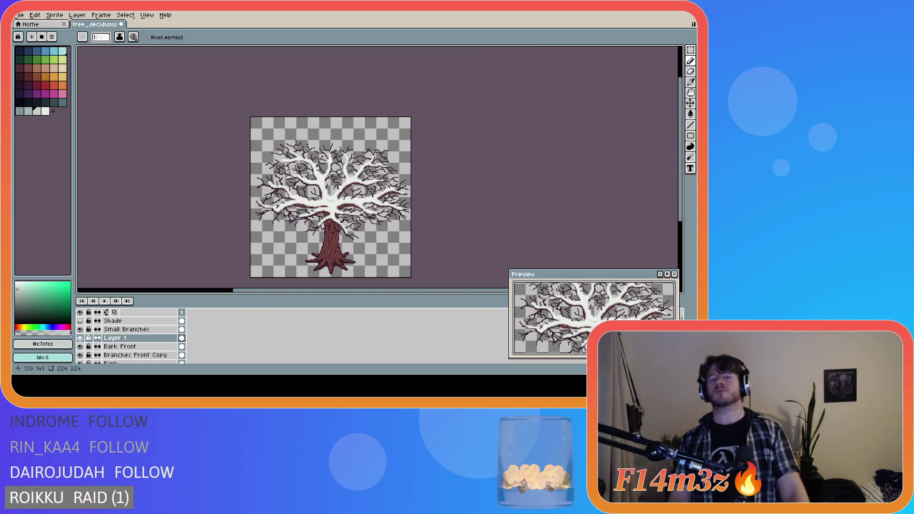
Inspect the crown and trunk at several zoom levels, then switch to the Pencil tool
{"action": "scroll", "coordinate": [346, 218], "scroll_direction": "up", "scroll_amount": 3}
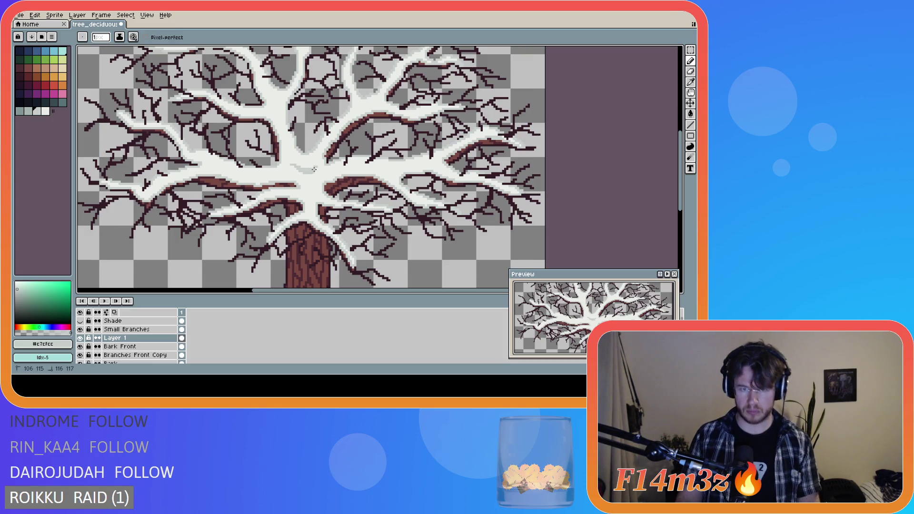
{"action": "scroll", "coordinate": [340, 196], "scroll_direction": "down", "scroll_amount": 4}
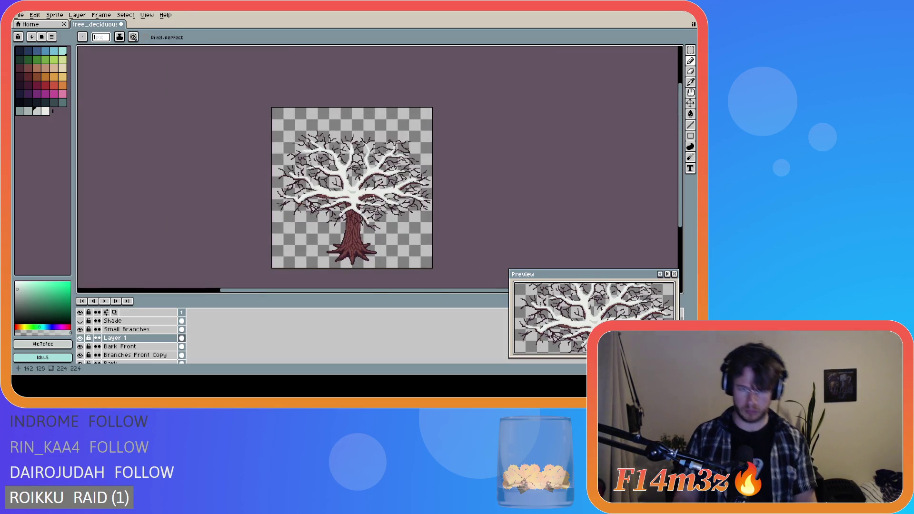
{"action": "scroll", "coordinate": [372, 197], "scroll_direction": "up", "scroll_amount": 4}
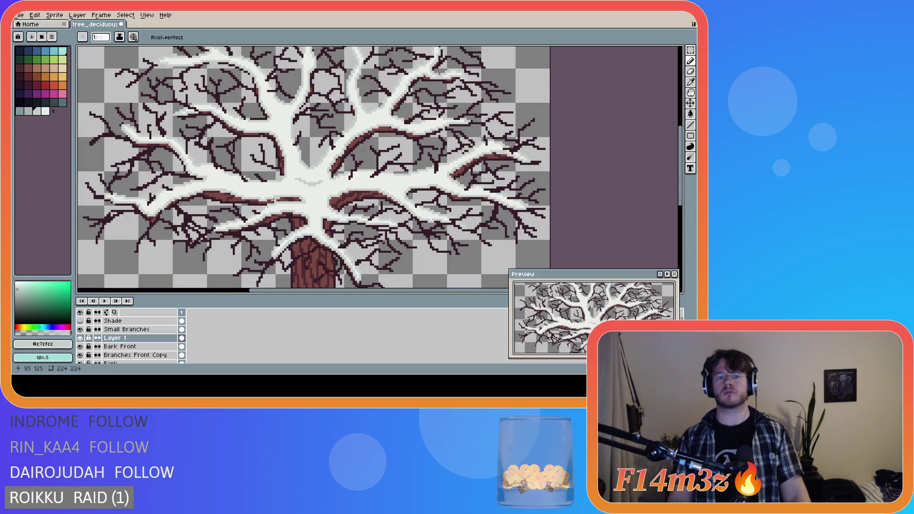
{"action": "scroll", "coordinate": [351, 183], "scroll_direction": "down", "scroll_amount": 2}
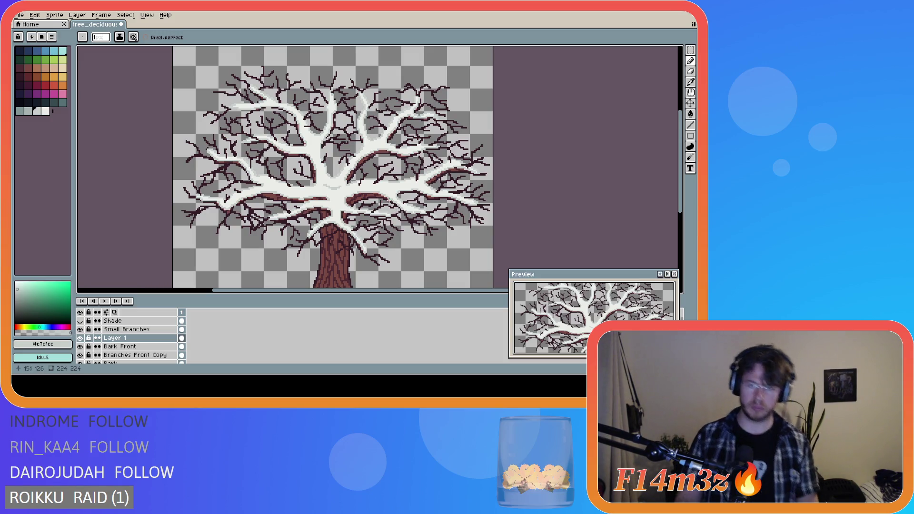
{"action": "scroll", "coordinate": [357, 197], "scroll_direction": "up", "scroll_amount": 2}
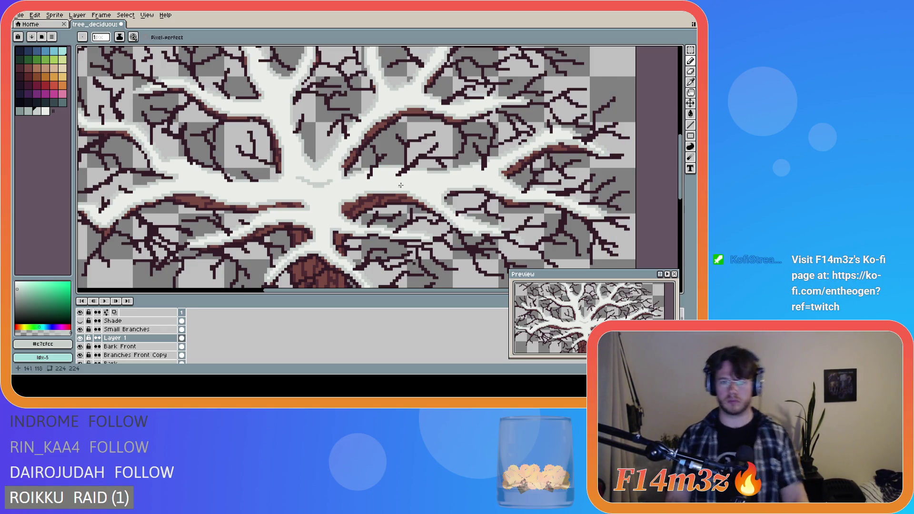
{"action": "scroll", "coordinate": [437, 192], "scroll_direction": "down", "scroll_amount": 3}
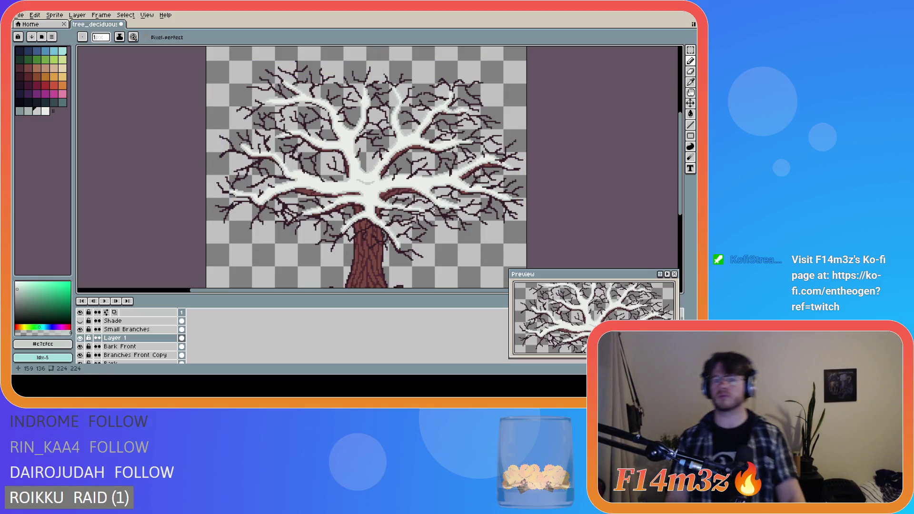
{"action": "scroll", "coordinate": [434, 209], "scroll_direction": "down", "scroll_amount": 1}
{"action": "left_click_drag", "start_coordinate": [247, 290], "coordinate": [270, 290]}
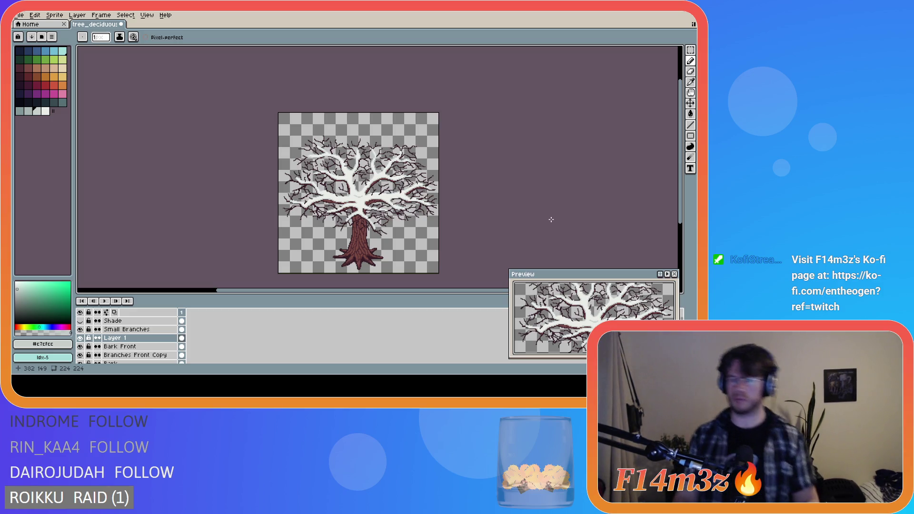
{"action": "scroll", "coordinate": [351, 221], "scroll_direction": "up", "scroll_amount": 1}
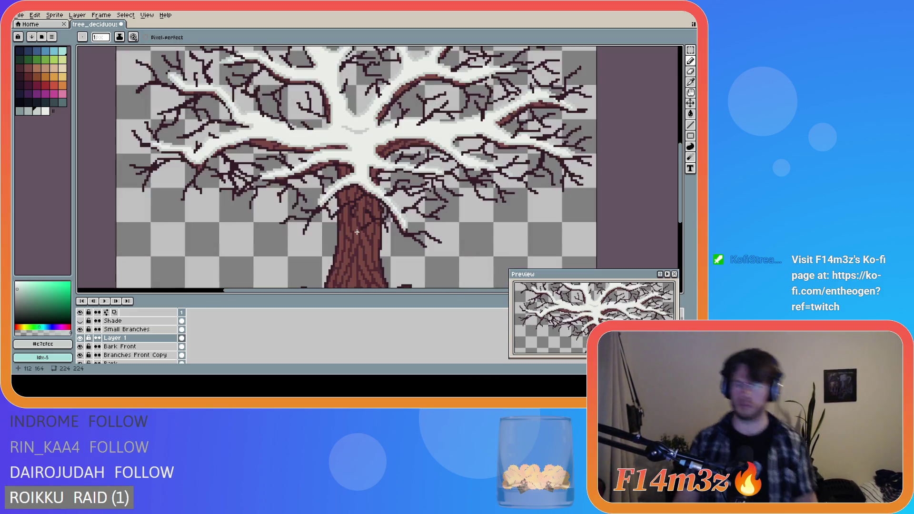
{"action": "scroll", "coordinate": [326, 191], "scroll_direction": "up", "scroll_amount": 1}
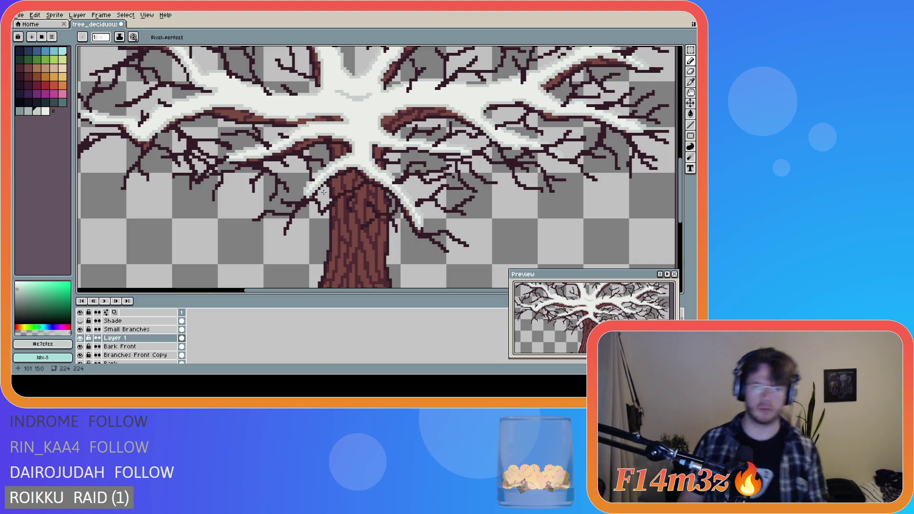
{"action": "scroll", "coordinate": [325, 192], "scroll_direction": "up", "scroll_amount": 1}
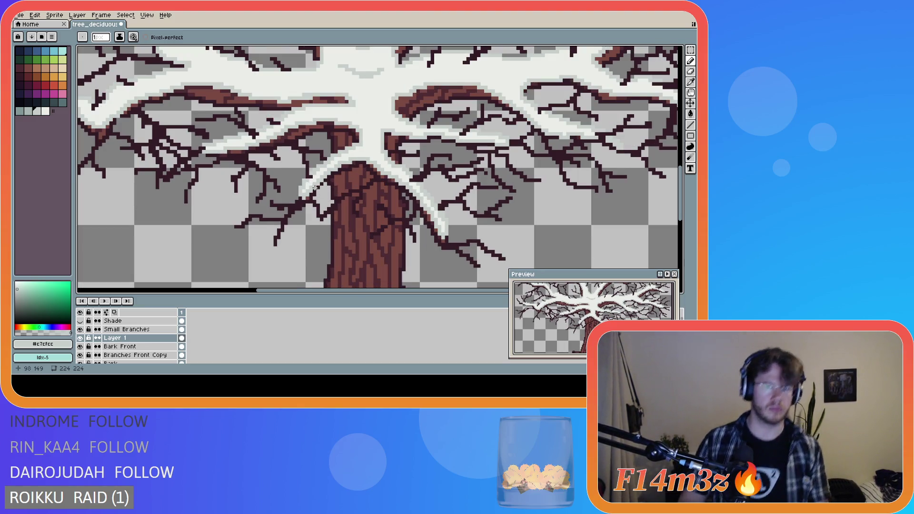
{"action": "key", "text": "b"}
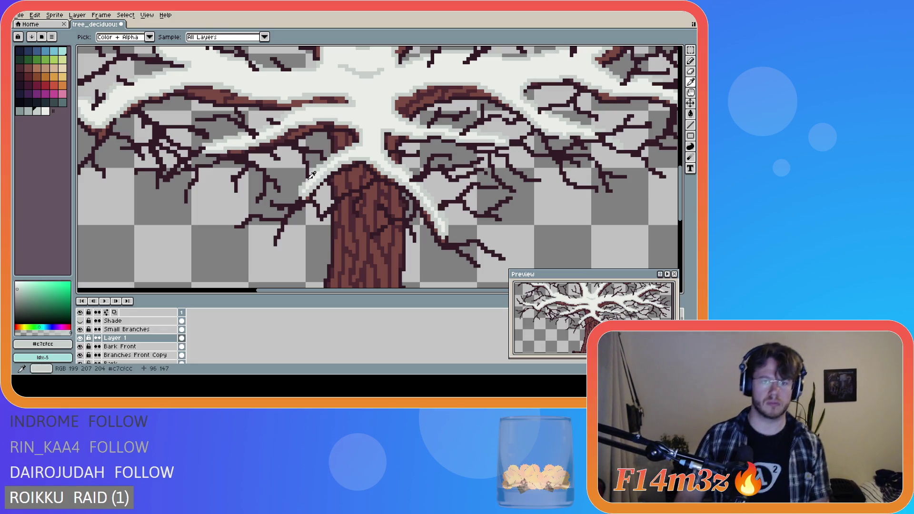
Paint a light grey stroke over a dark upper branch with the Pencil
{"action": "key", "text": "b"}
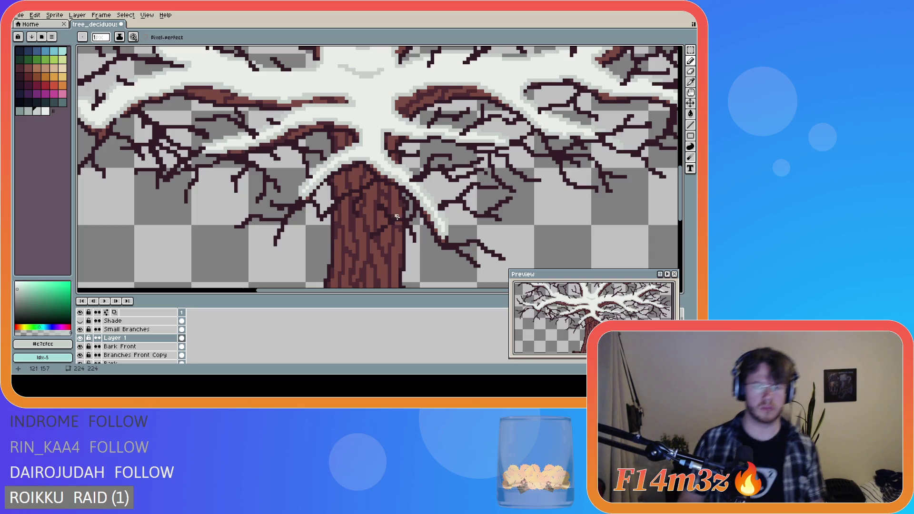
{"action": "scroll", "coordinate": [344, 208], "scroll_direction": "down", "scroll_amount": 4}
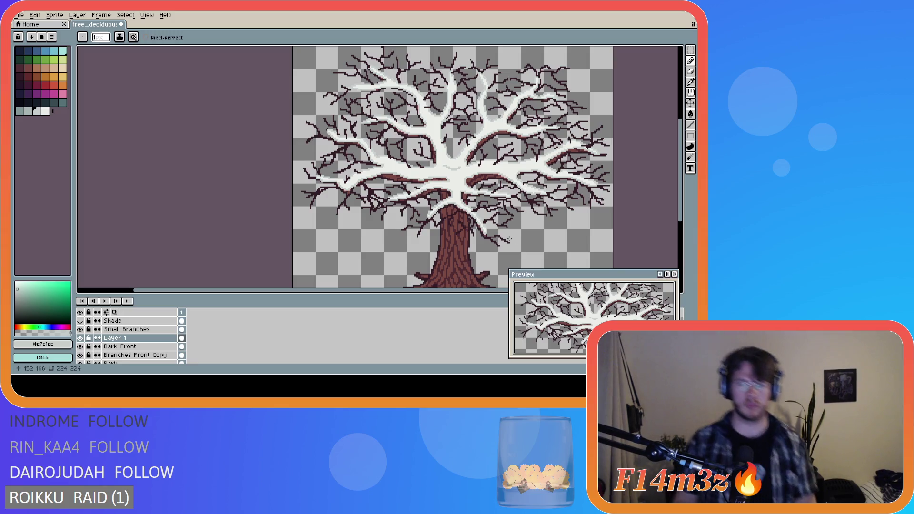
{"action": "scroll", "coordinate": [545, 242], "scroll_direction": "down", "scroll_amount": 2}
{"action": "left_click_drag", "start_coordinate": [420, 289], "coordinate": [482, 308]}
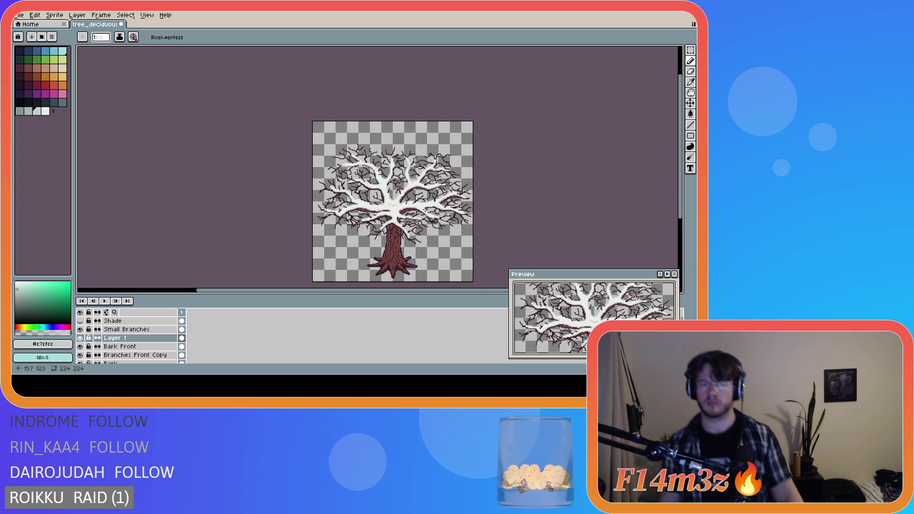
{"action": "scroll", "coordinate": [400, 195], "scroll_direction": "up", "scroll_amount": 3}
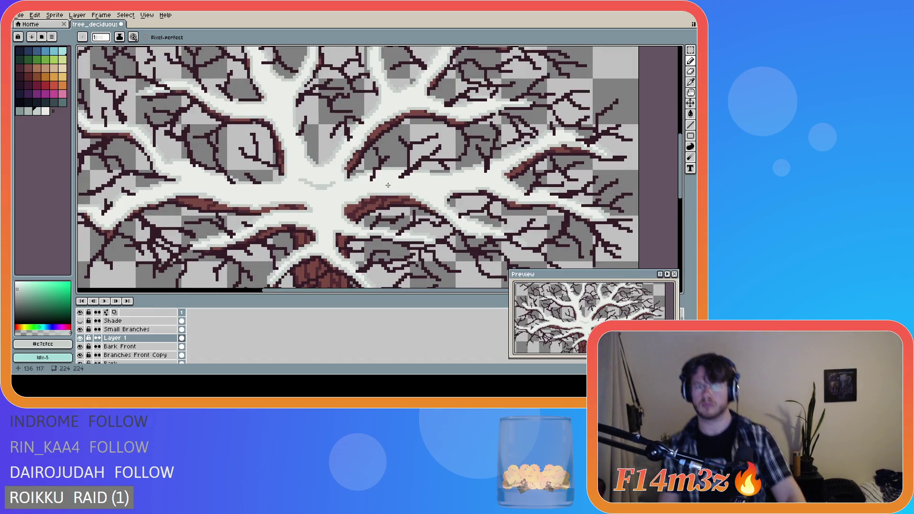
{"action": "scroll", "coordinate": [365, 177], "scroll_direction": "up", "scroll_amount": 1}
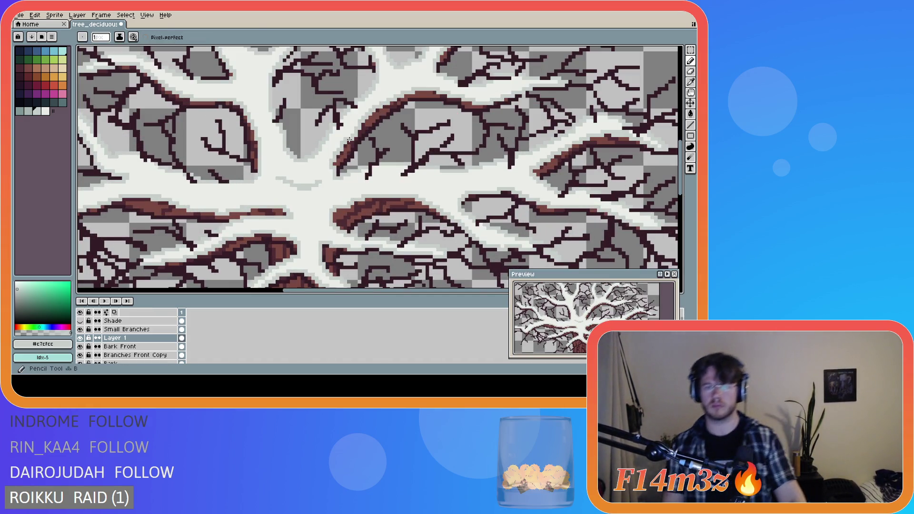
{"action": "left_click_drag", "start_coordinate": [350, 139], "coordinate": [335, 165]}
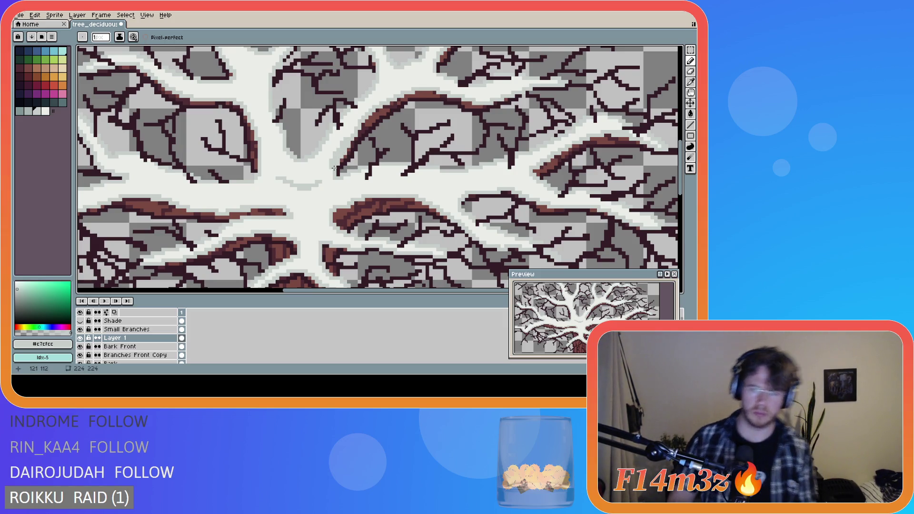
Switch between the off-white and grey snow swatches, ending on off-white
{"action": "left_click", "coordinate": [330, 176], "text": "alt"}
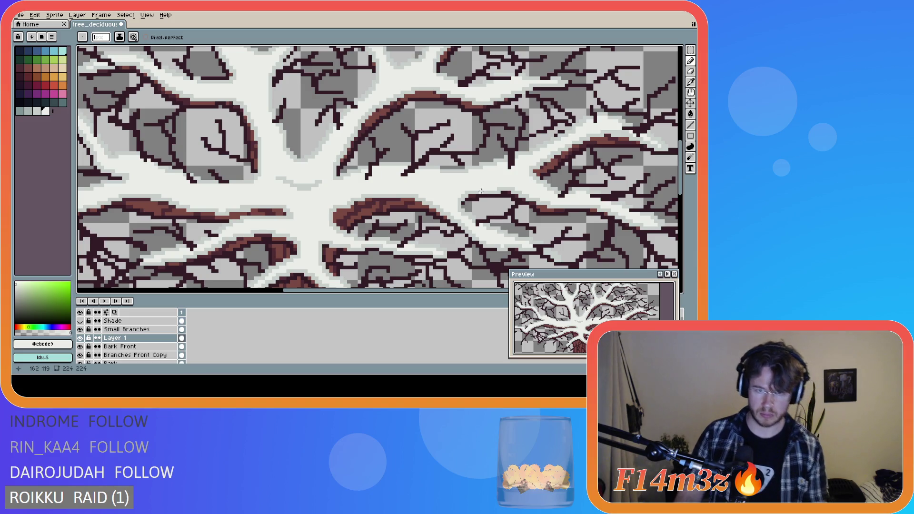
{"action": "scroll", "coordinate": [476, 188], "scroll_direction": "down", "scroll_amount": 3}
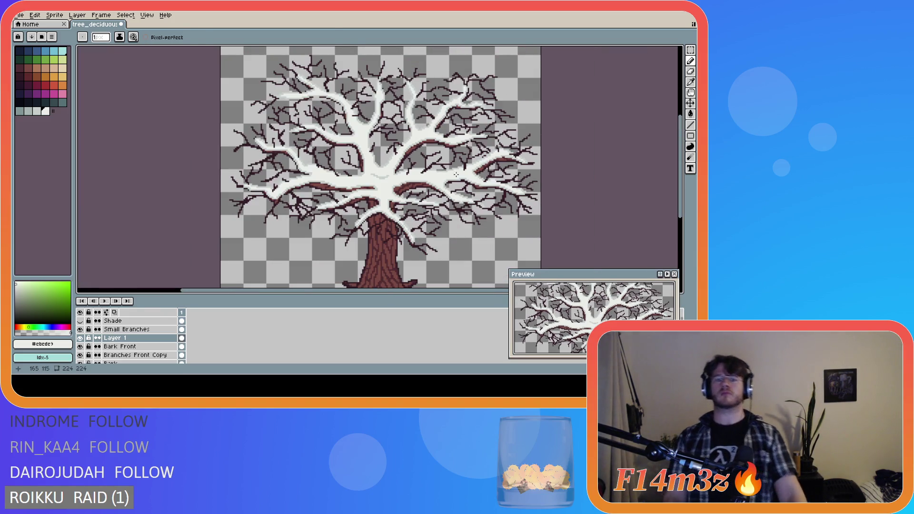
{"action": "scroll", "coordinate": [461, 189], "scroll_direction": "down", "scroll_amount": 2}
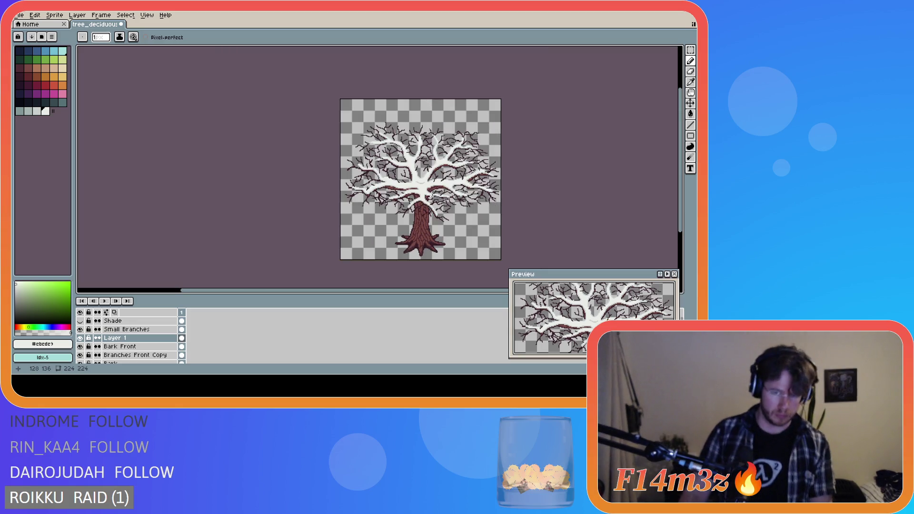
{"action": "scroll", "coordinate": [426, 191], "scroll_direction": "up", "scroll_amount": 3}
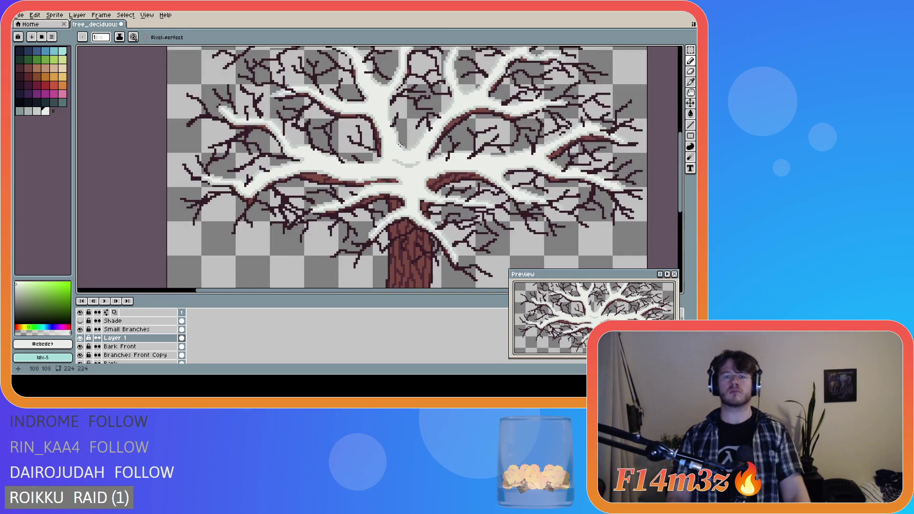
{"action": "scroll", "coordinate": [404, 149], "scroll_direction": "up", "scroll_amount": 1}
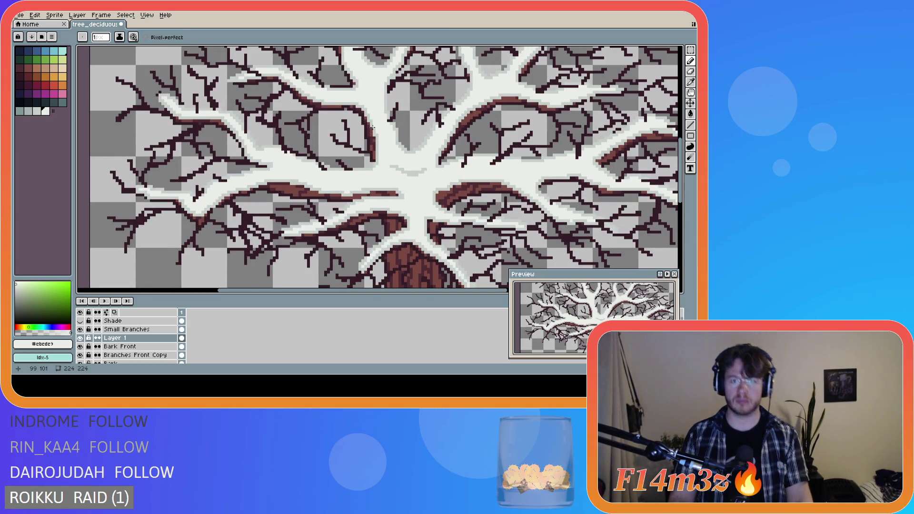
{"action": "left_click", "coordinate": [372, 128], "text": "alt"}
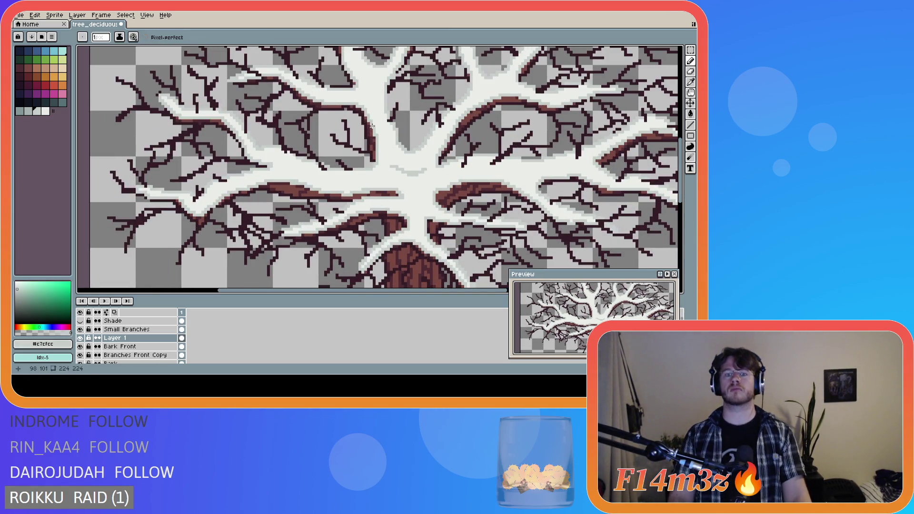
{"action": "left_click", "coordinate": [385, 162], "text": "alt"}
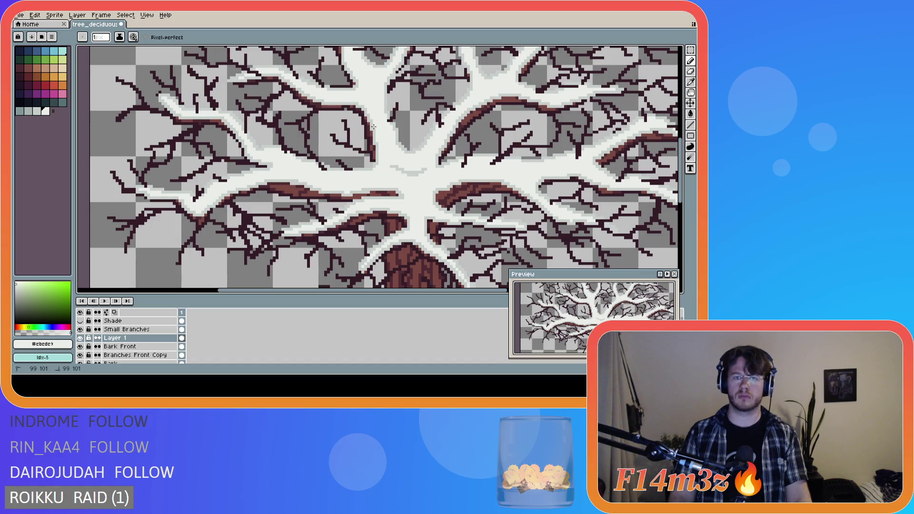
{"action": "scroll", "coordinate": [420, 159], "scroll_direction": "down", "scroll_amount": 3}
{"action": "scroll", "coordinate": [428, 169], "scroll_direction": "down", "scroll_amount": 2}
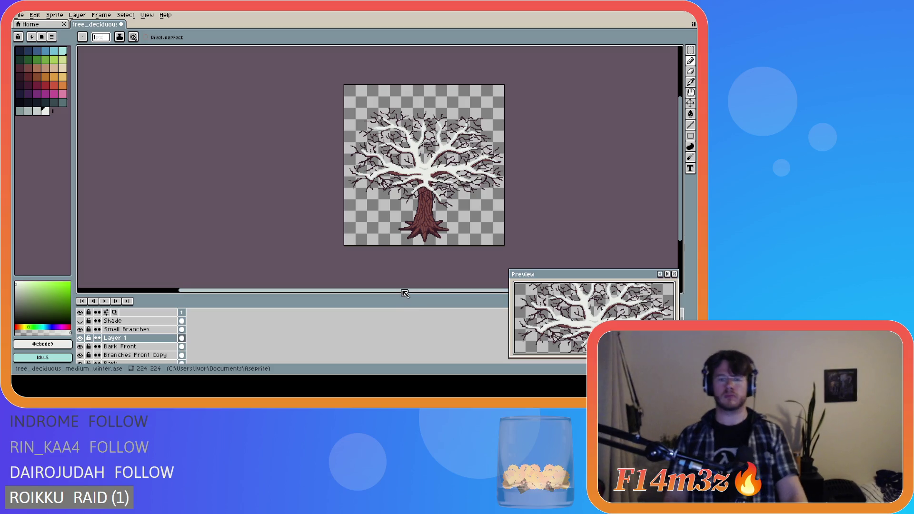
{"action": "left_click_drag", "start_coordinate": [404, 292], "coordinate": [421, 293]}
{"action": "scroll", "coordinate": [376, 159], "scroll_direction": "up", "scroll_amount": 3}
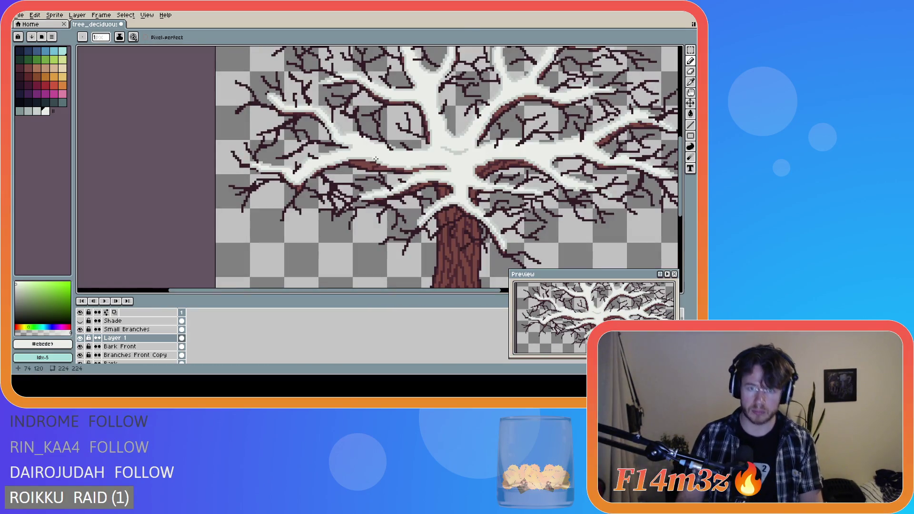
{"action": "left_click", "coordinate": [80, 338]}
{"action": "left_click", "coordinate": [80, 337]}
{"action": "left_click", "coordinate": [80, 337]}
{"action": "left_click", "coordinate": [80, 338]}
{"action": "left_click", "coordinate": [80, 338]}
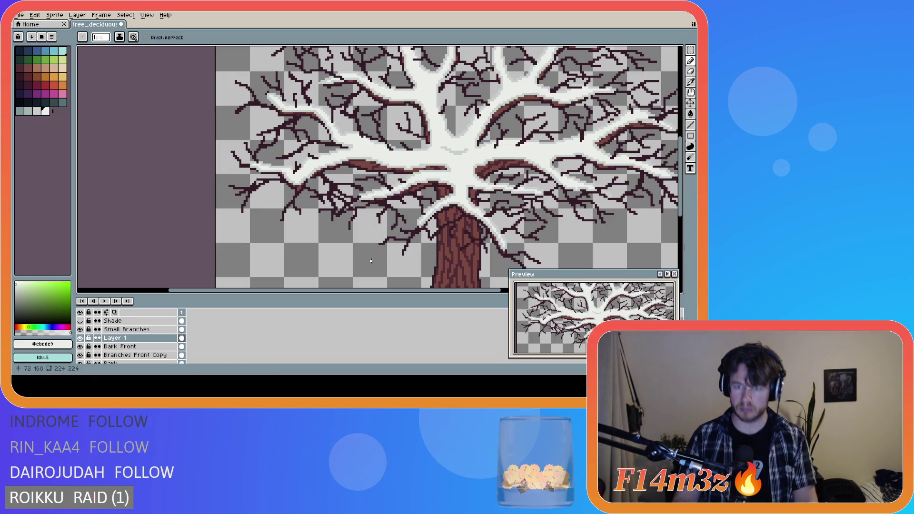
{"action": "left_click_drag", "start_coordinate": [464, 292], "coordinate": [506, 291]}
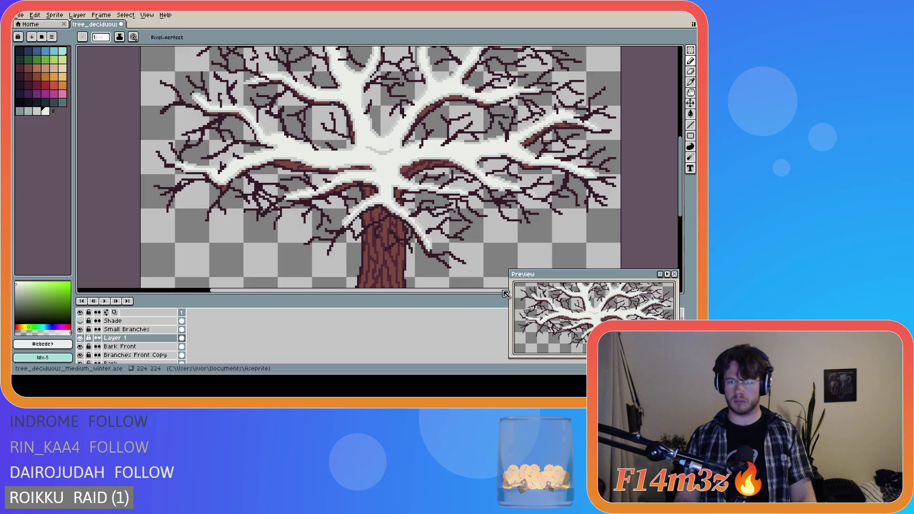
{"action": "scroll", "coordinate": [500, 237], "scroll_direction": "down", "scroll_amount": 3}
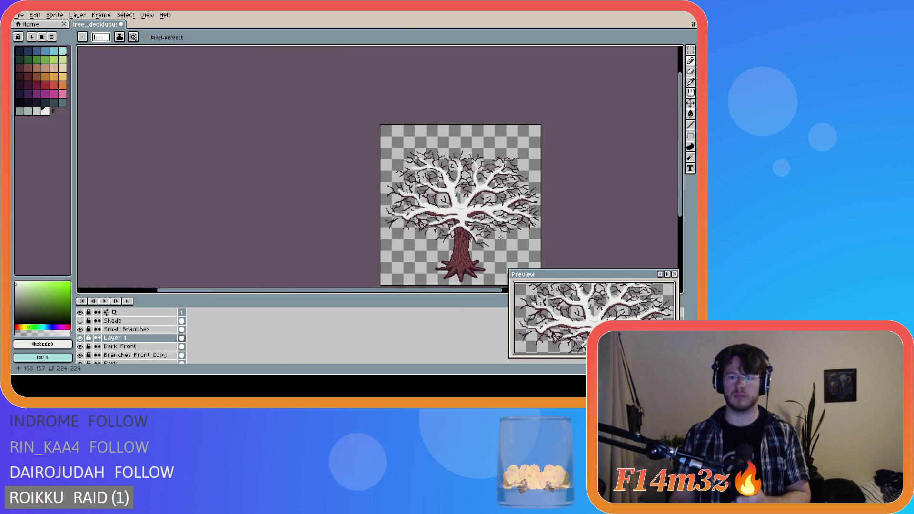
{"action": "left_click_drag", "start_coordinate": [440, 294], "coordinate": [480, 294]}
{"action": "left_click_drag", "start_coordinate": [681, 165], "coordinate": [686, 188]}
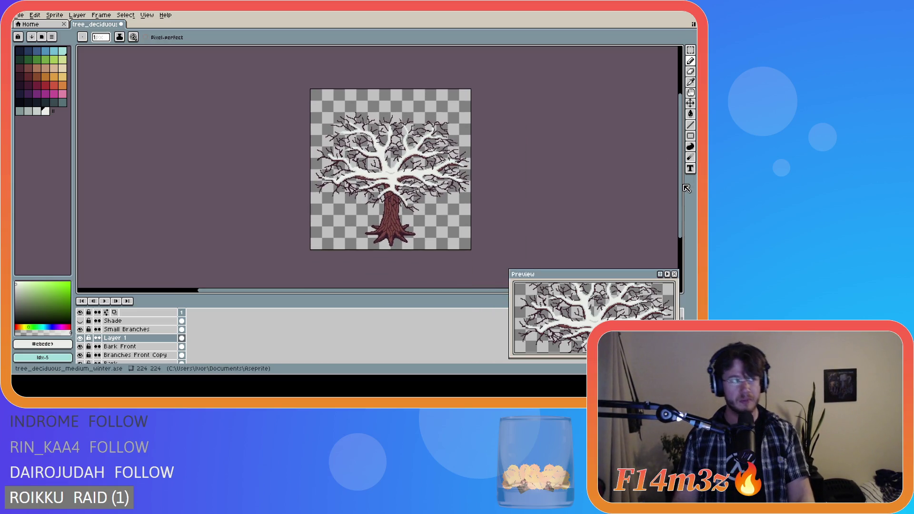
{"action": "left_click_drag", "start_coordinate": [390, 292], "coordinate": [403, 291]}
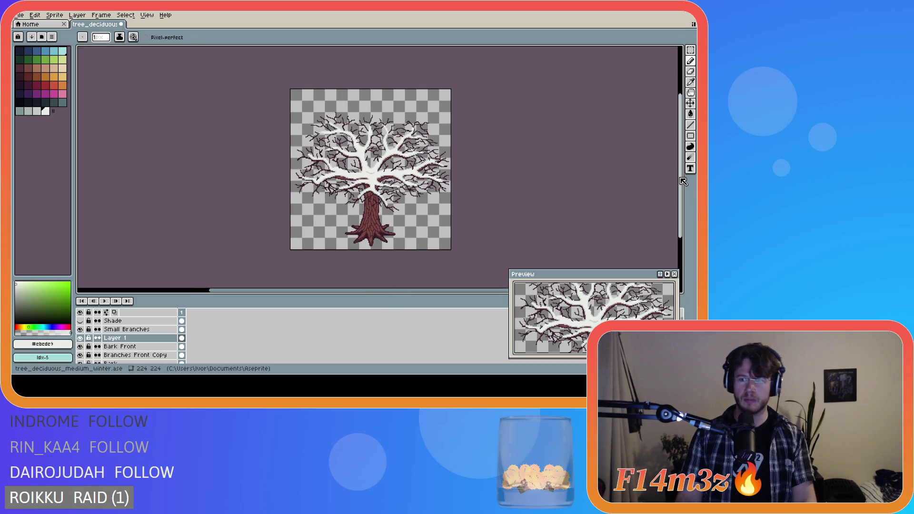
{"action": "left_click_drag", "start_coordinate": [683, 181], "coordinate": [684, 177]}
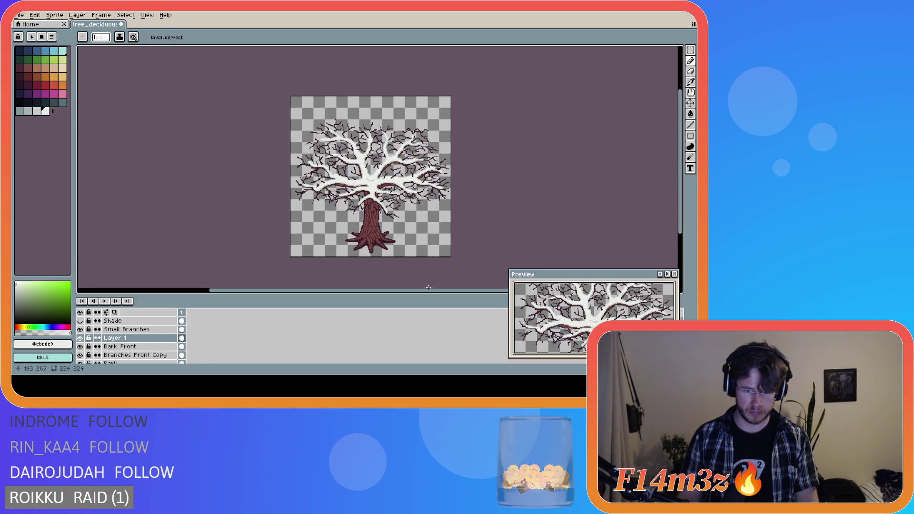
{"action": "left_click_drag", "start_coordinate": [434, 291], "coordinate": [438, 294]}
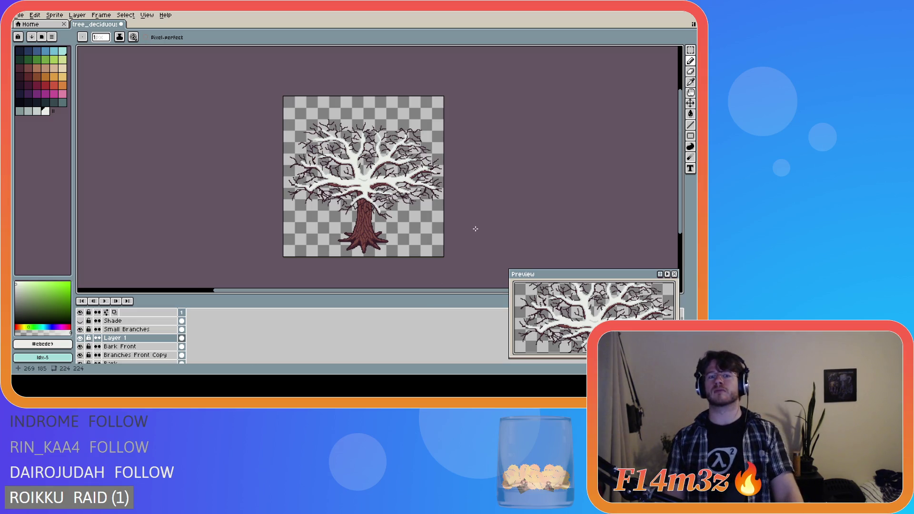
Save the tree as tree_deciduous_medium_winter.ase, then save it once more
{"action": "key", "text": "ctrl+s"}
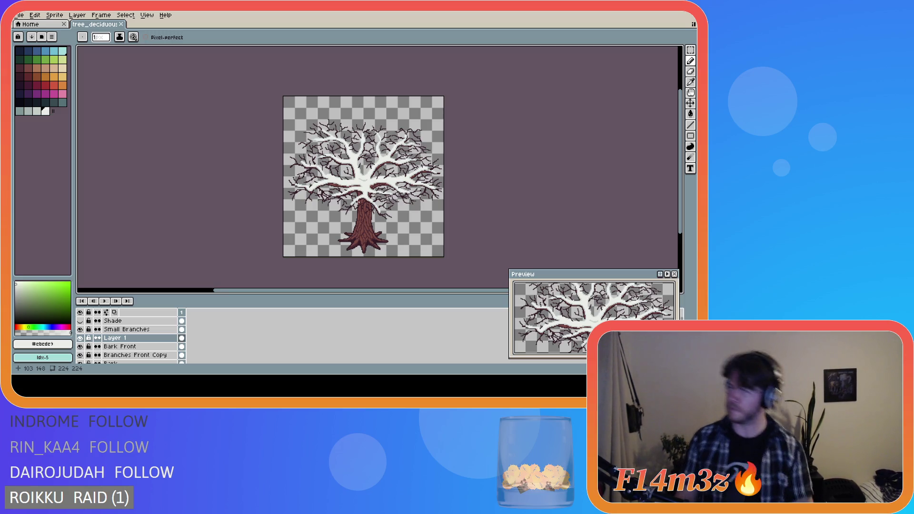
{"action": "key", "text": "ctrl+s"}
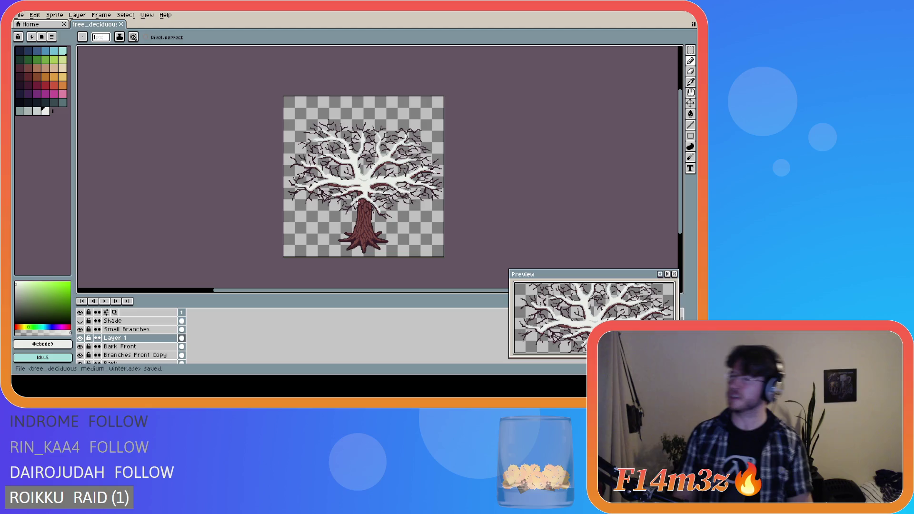
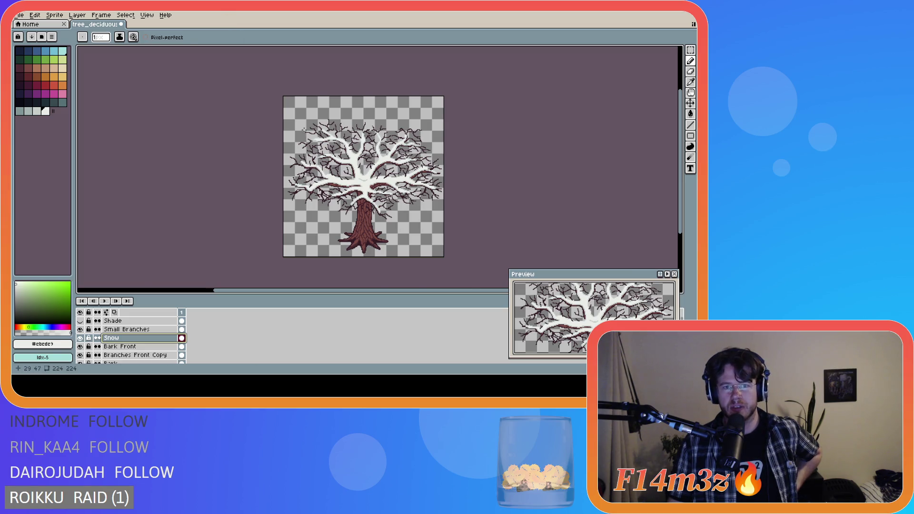
Zoom in and erase a small patch of snow from an upper branch on the Snow layer
{"action": "scroll", "coordinate": [305, 131], "scroll_direction": "up", "scroll_amount": 3}
{"action": "scroll", "coordinate": [305, 131], "scroll_direction": "down", "scroll_amount": 3}
{"action": "scroll", "coordinate": [358, 177], "scroll_direction": "up", "scroll_amount": 4}
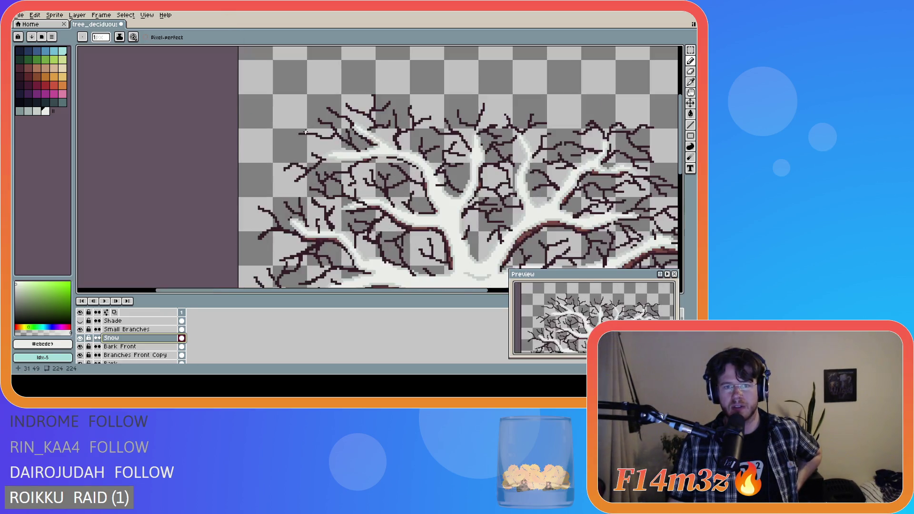
{"action": "scroll", "coordinate": [358, 177], "scroll_direction": "right", "scroll_amount": 2}
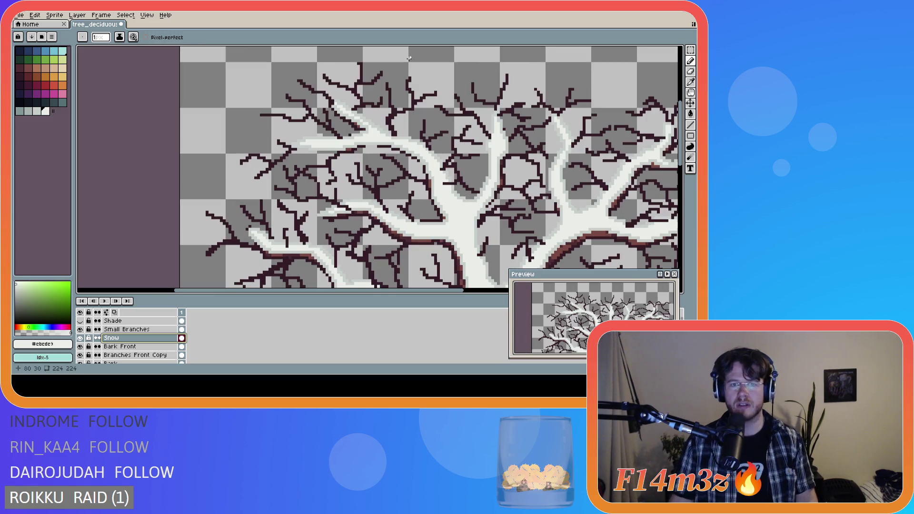
{"action": "scroll", "coordinate": [371, 142], "scroll_direction": "up", "scroll_amount": 1}
{"action": "key", "text": "e"}
{"action": "left_click_drag", "start_coordinate": [365, 144], "coordinate": [380, 144]}
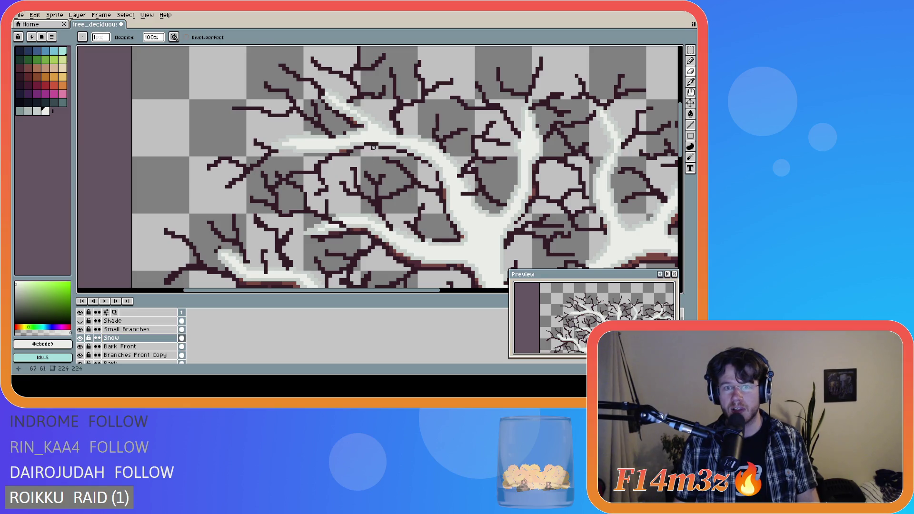
Eyedrop the light grey snow colour, return to the pencil, and save tree_deciduous_medium_winter.ase
{"action": "left_click", "coordinate": [379, 141], "text": "alt"}
{"action": "key", "text": "b"}
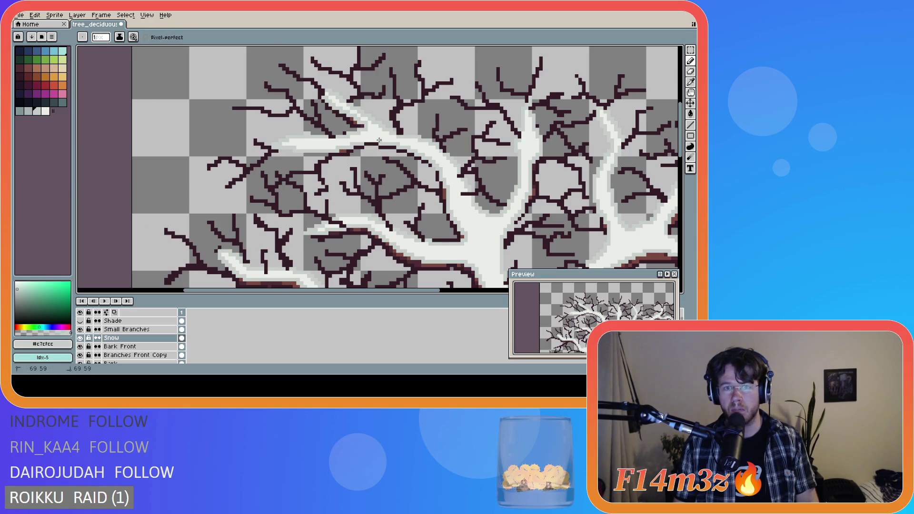
{"action": "key", "text": "ctrl+s"}
{"action": "scroll", "coordinate": [468, 184], "scroll_direction": "down", "scroll_amount": 2}
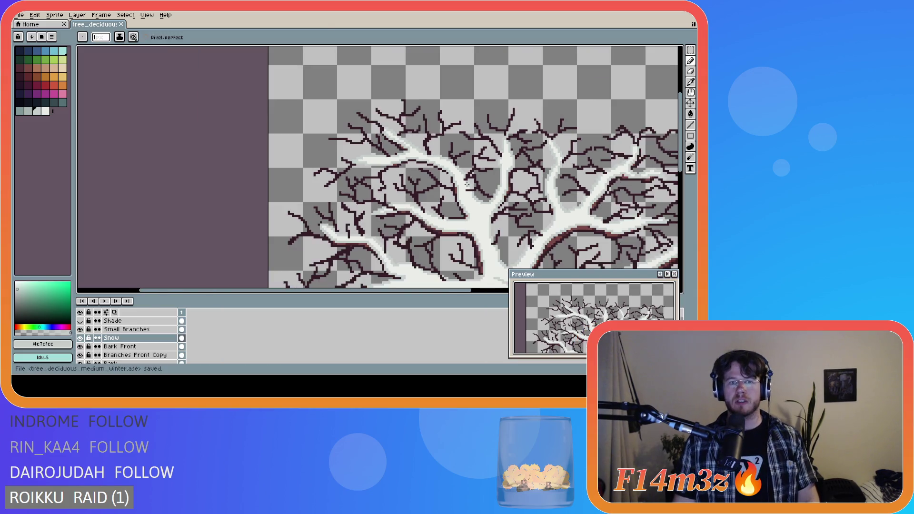
{"action": "scroll", "coordinate": [376, 209], "scroll_direction": "down", "scroll_amount": 2}
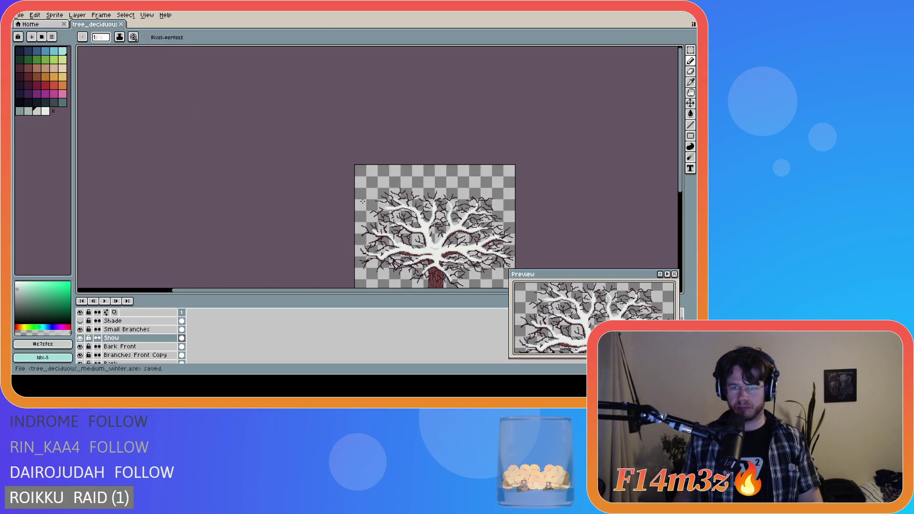
{"action": "left_click_drag", "start_coordinate": [278, 290], "coordinate": [338, 290]}
{"action": "left_click_drag", "start_coordinate": [680, 172], "coordinate": [670, 215]}
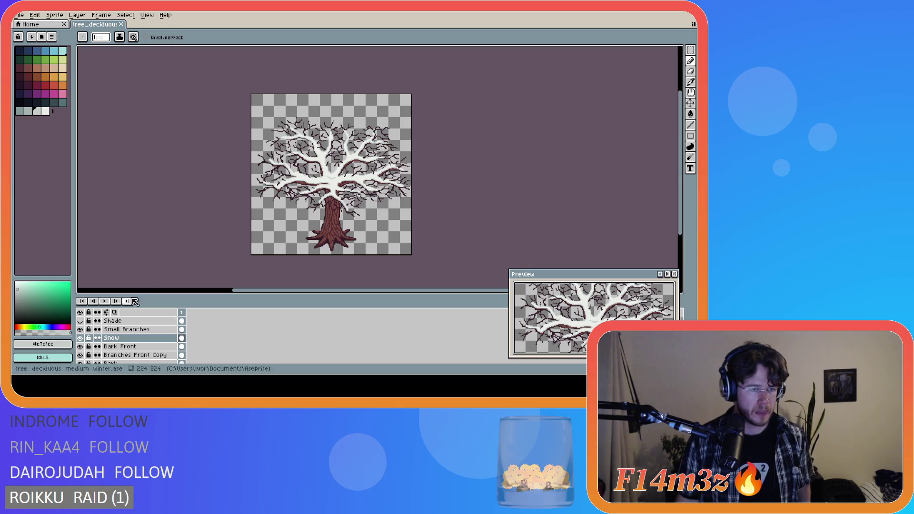
Toggle the Snow and Shade layers' visibility to compare the bare branches, then show Snow again
{"action": "left_click", "coordinate": [80, 337]}
{"action": "left_click", "coordinate": [85, 322]}
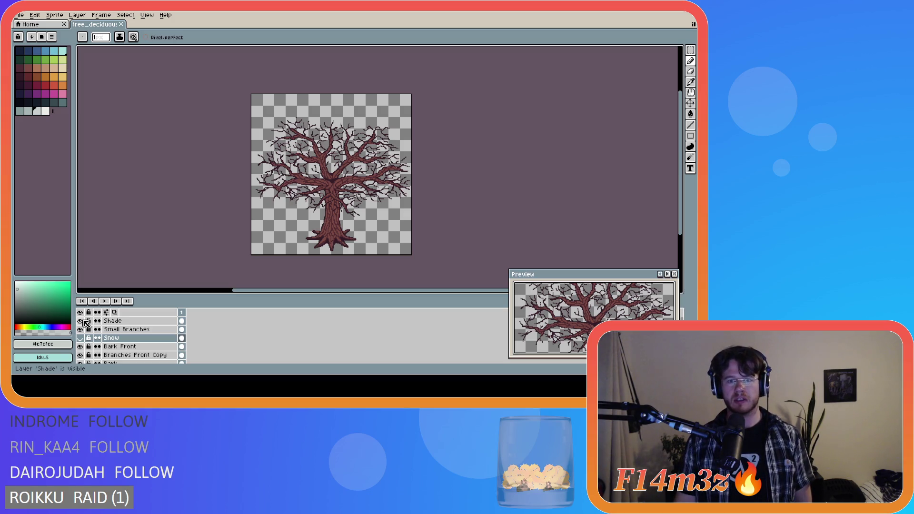
{"action": "left_click", "coordinate": [85, 321]}
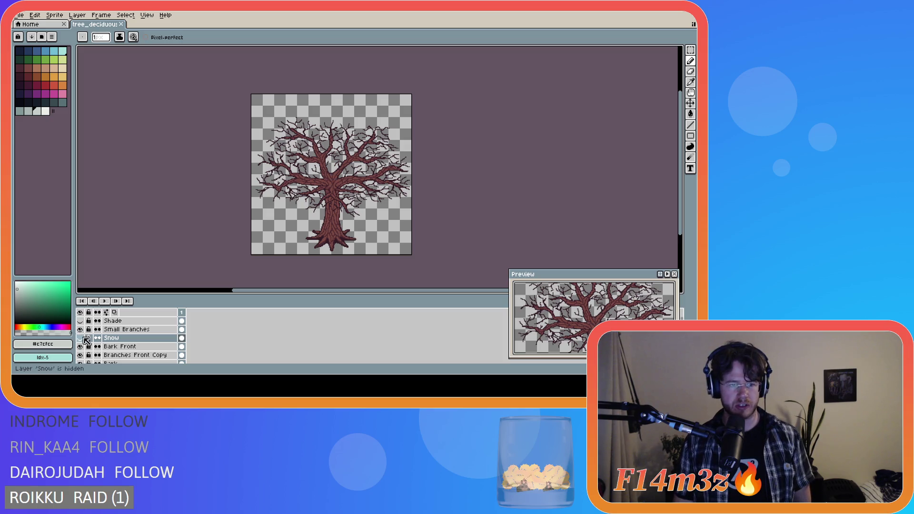
{"action": "left_click", "coordinate": [84, 337]}
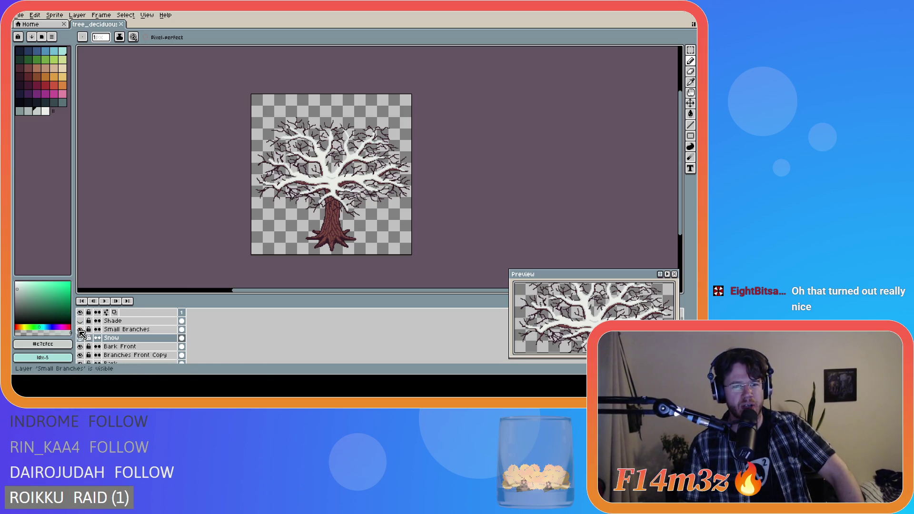
{"action": "left_click", "coordinate": [81, 338]}
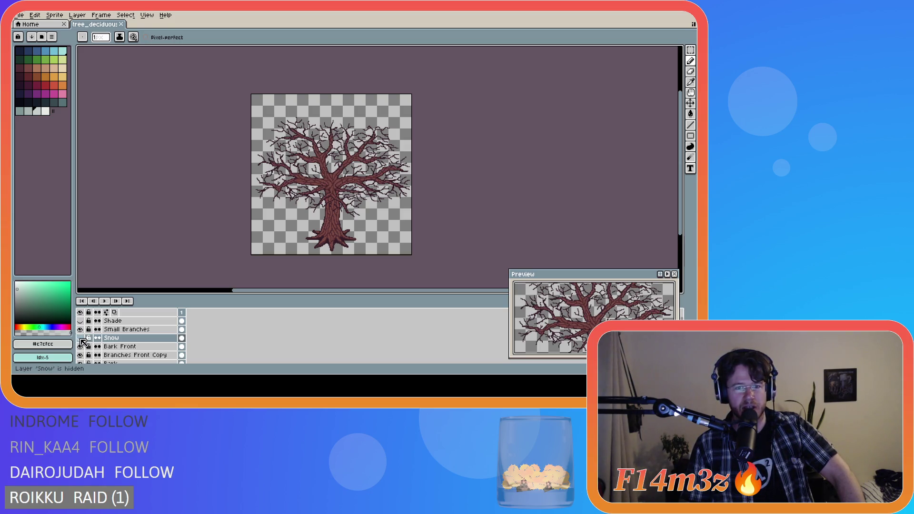
{"action": "left_click", "coordinate": [80, 338]}
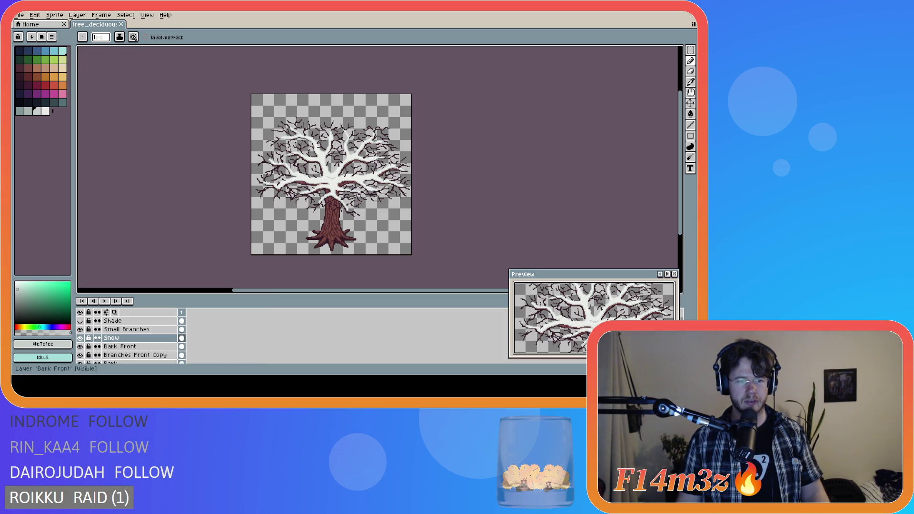
Close Aseprite, choosing Save for tree_deciduous_medium_winter.ase in the Warning dialog
{"action": "left_click", "coordinate": [690, 16]}
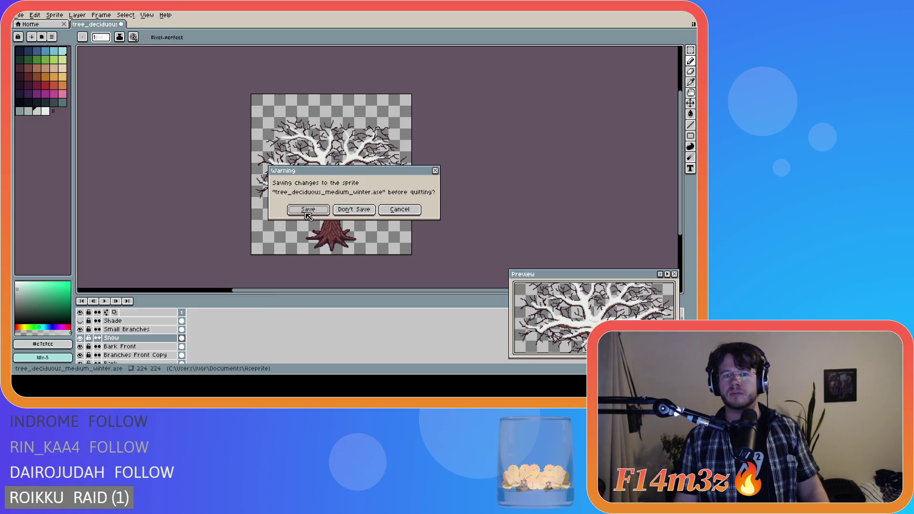
{"action": "left_click", "coordinate": [306, 214]}
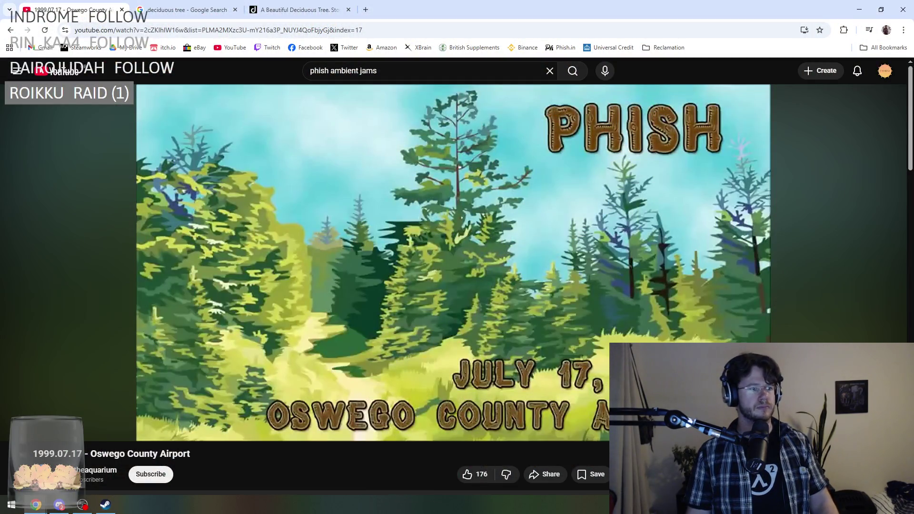
Pause and resume the Oswego County Airport video, raise its volume, and bring Chrome forward
{"action": "left_click", "coordinate": [366, 312]}
{"action": "left_click", "coordinate": [365, 310]}
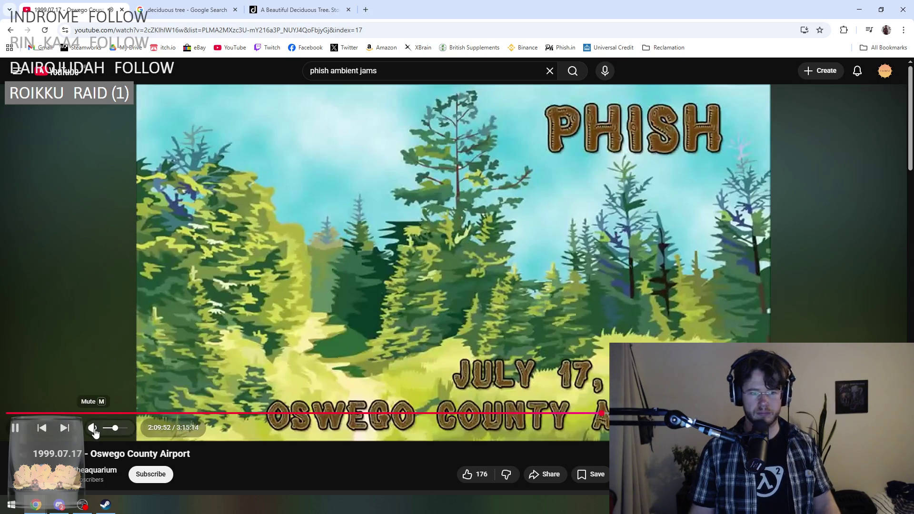
{"action": "scroll", "coordinate": [126, 437], "scroll_direction": "up", "scroll_amount": 2}
{"action": "scroll", "coordinate": [126, 436], "scroll_direction": "up", "scroll_amount": 1}
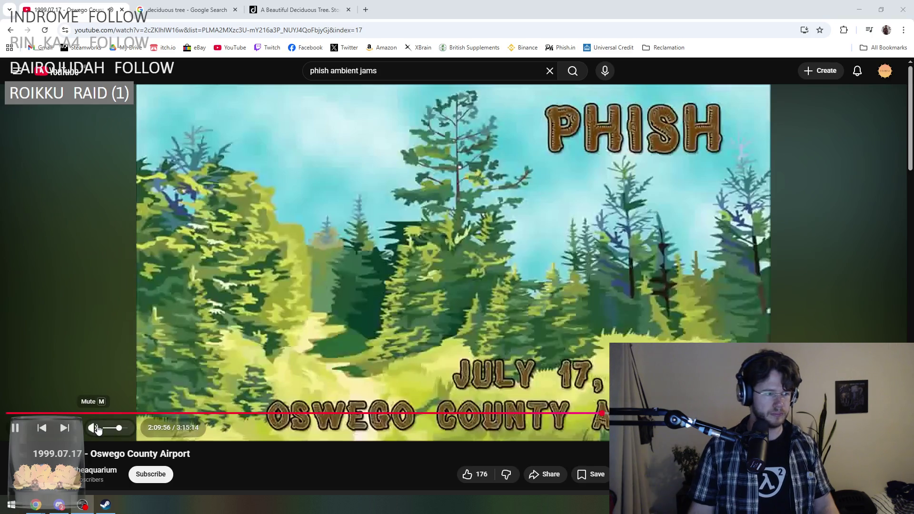
{"action": "scroll", "coordinate": [121, 431], "scroll_direction": "up", "scroll_amount": 1}
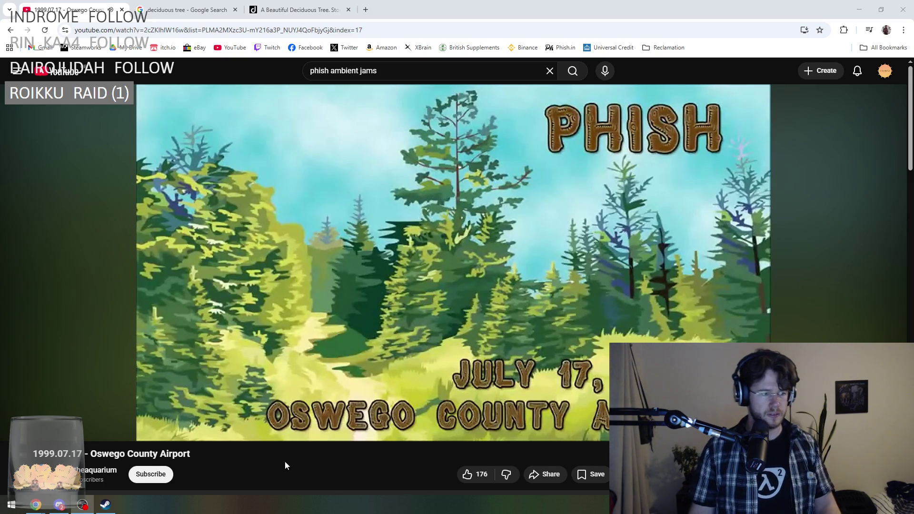
{"action": "mouse_move", "coordinate": [36, 505]}
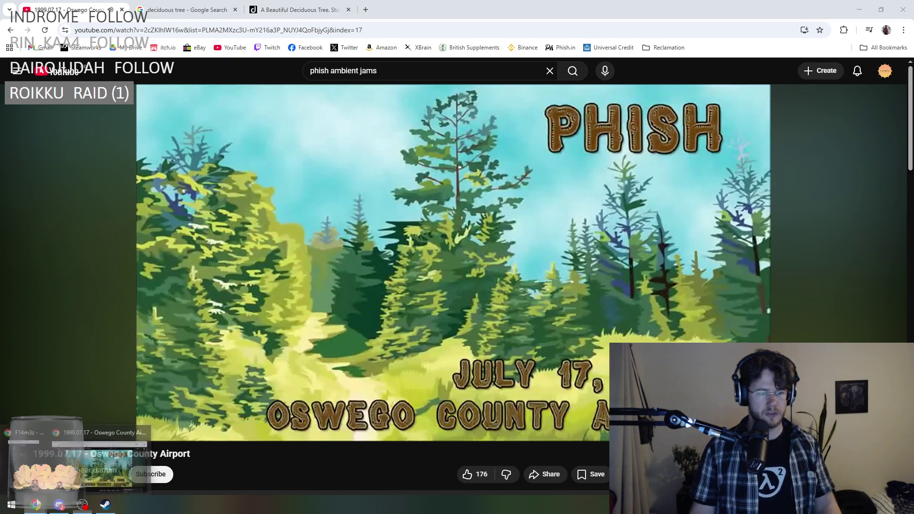
{"action": "left_click", "coordinate": [324, 459]}
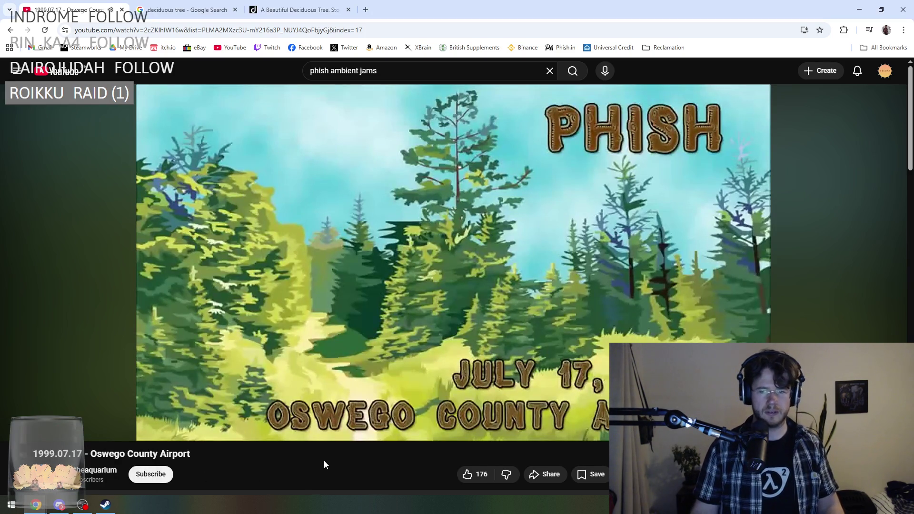